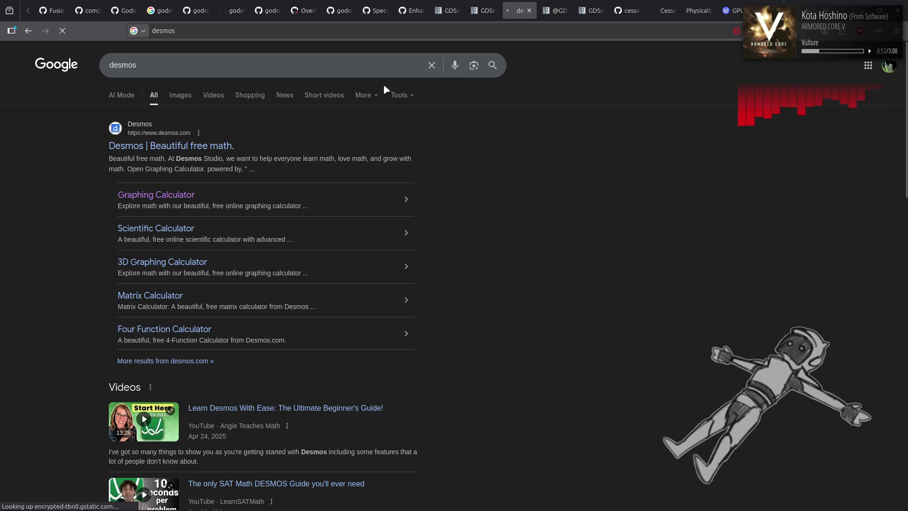
# Open a blank Desmos graphing calculator and turn on Reverse contrast in the graph settings
pyautogui.click(190, 195)
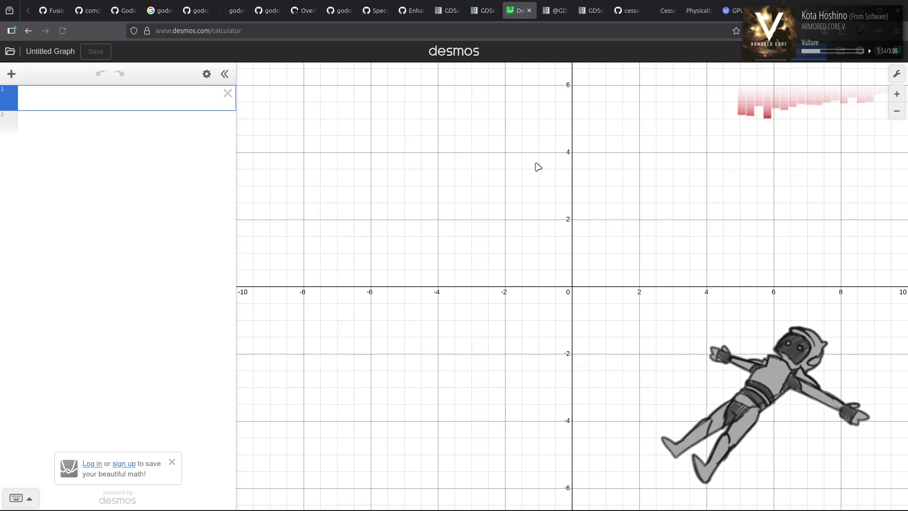
pyautogui.click(897, 73)
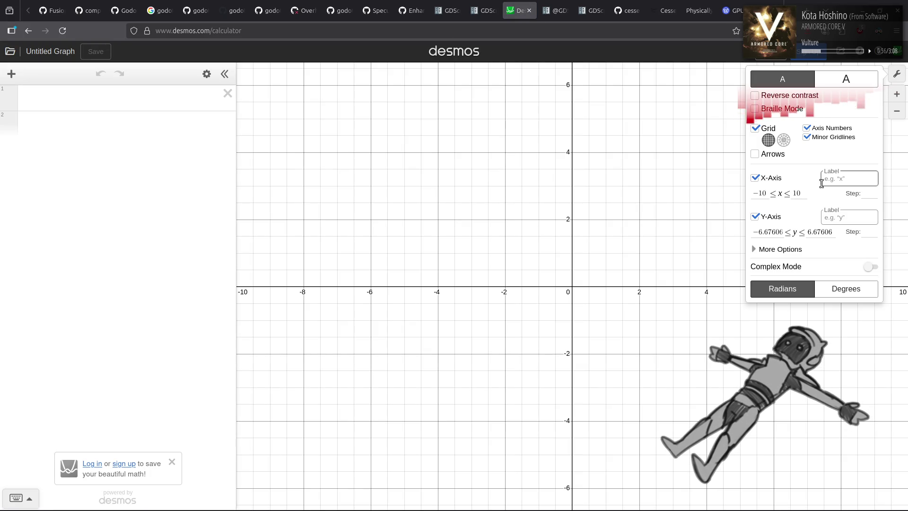
pyautogui.click(788, 100)
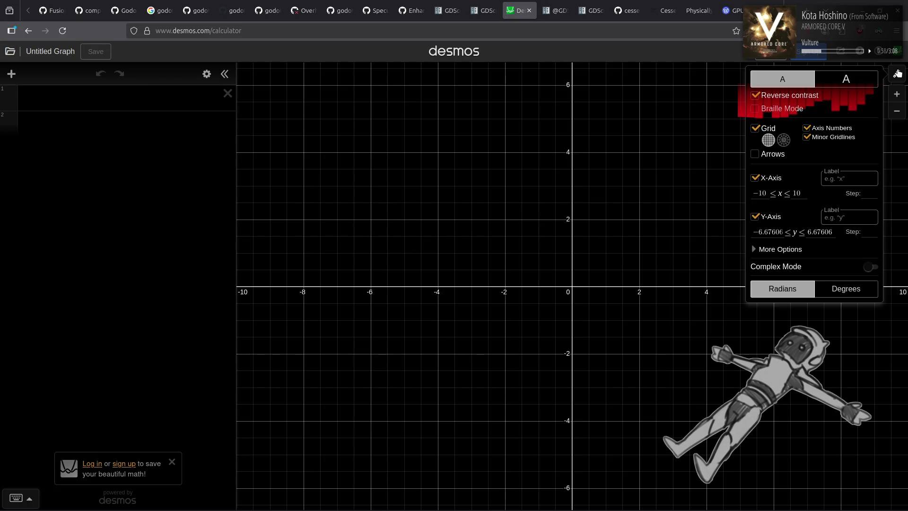
pyautogui.click(897, 74)
pyautogui.click(162, 93)
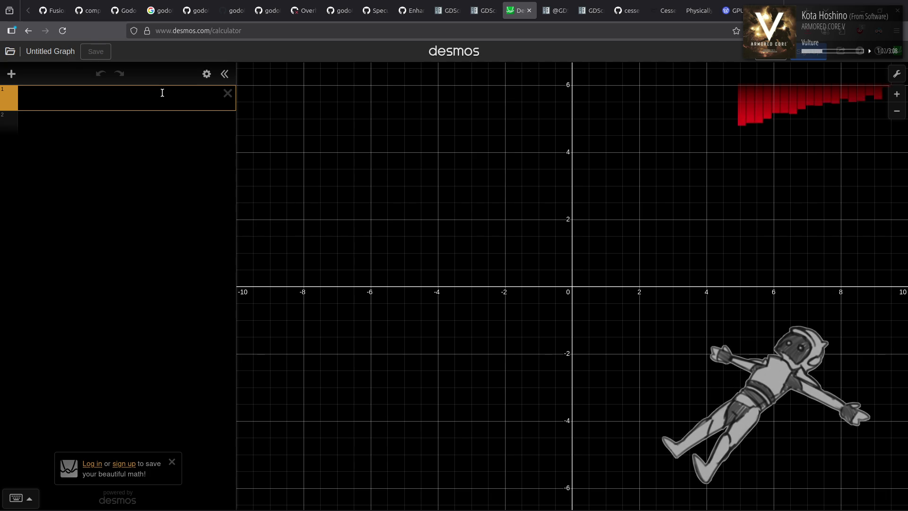
# Enter V = 100.0 and set its slider limits to 0 and 1000
pyautogui.write('V = ')
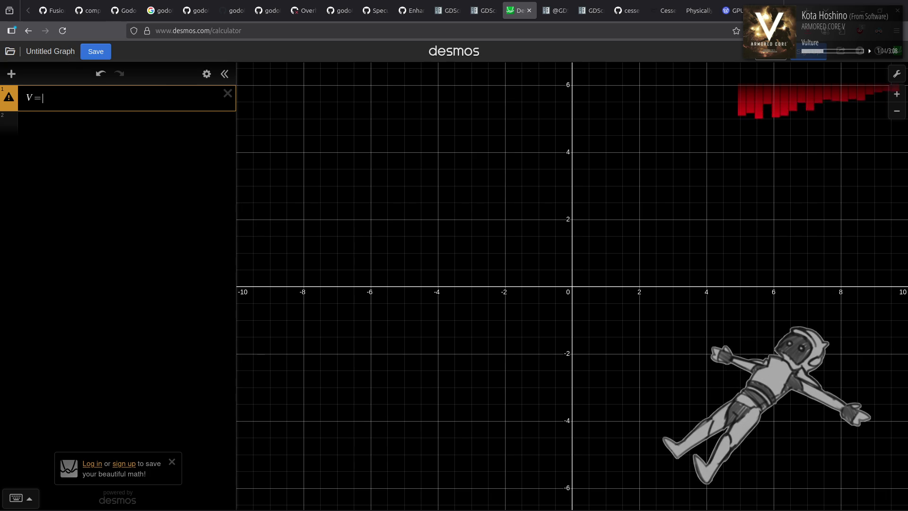
pyautogui.write('100.0')
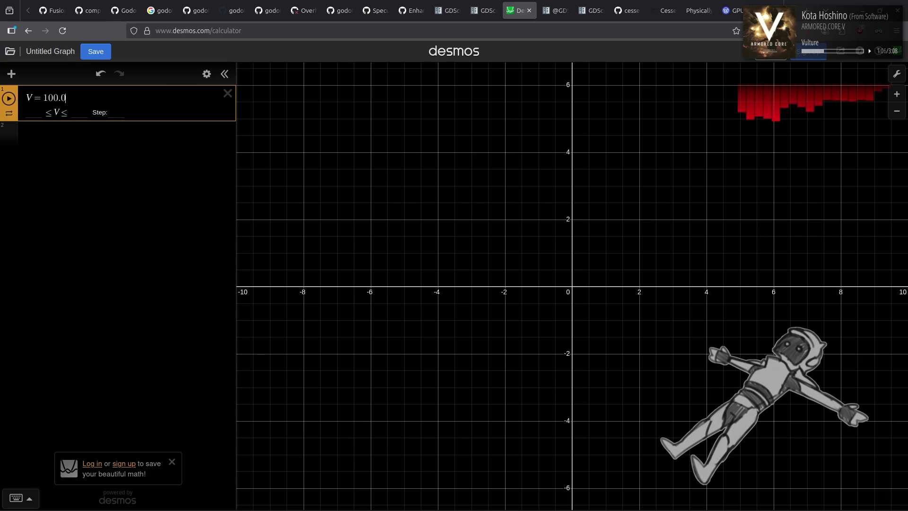
pyautogui.click(125, 138)
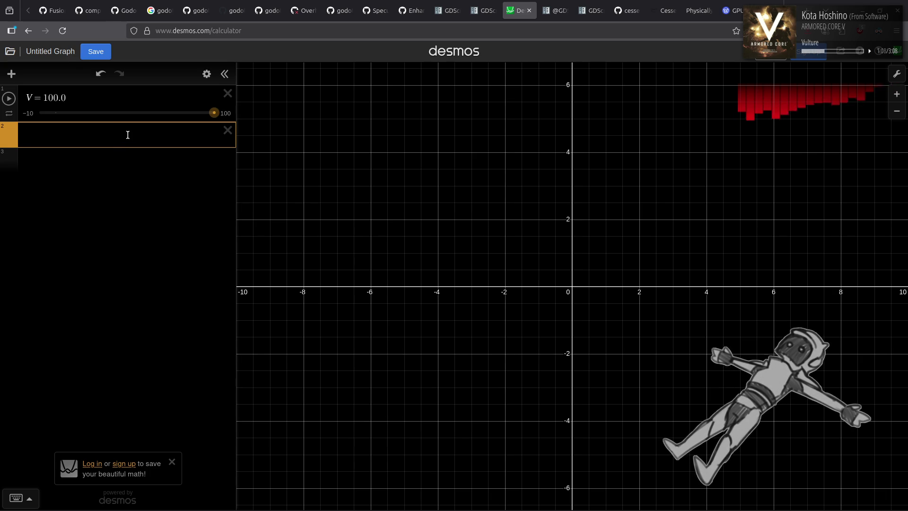
pyautogui.click(109, 99)
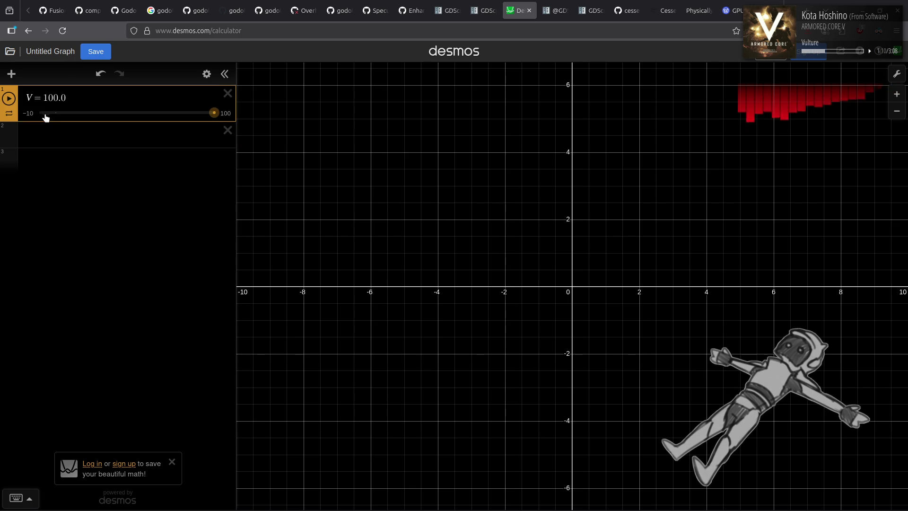
pyautogui.click(35, 111)
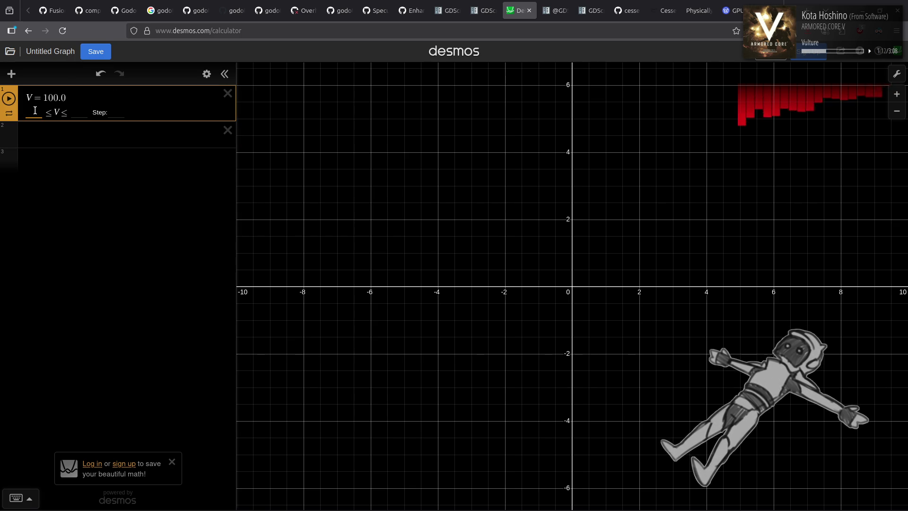
pyautogui.write('0')
pyautogui.click(79, 112)
pyautogui.write('1000')
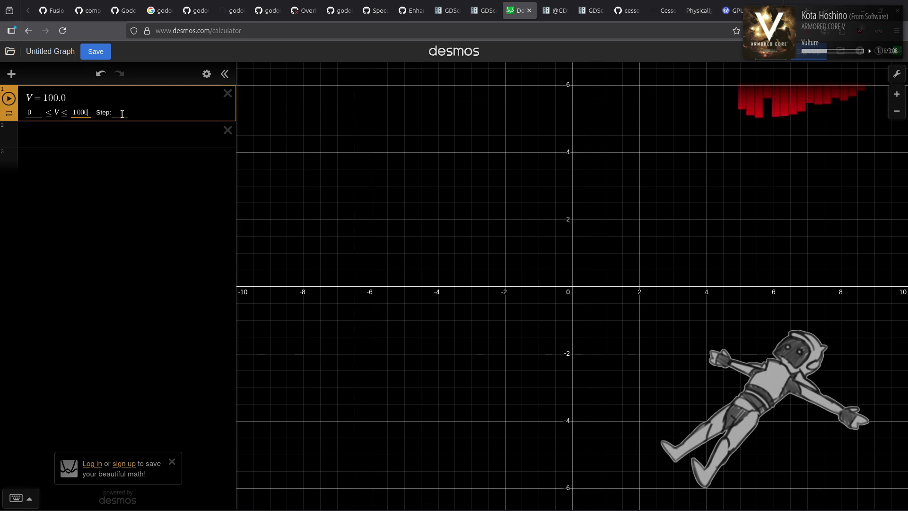
# Start a new expression E = e, then switch to the Godot script editor
pyautogui.click(121, 137)
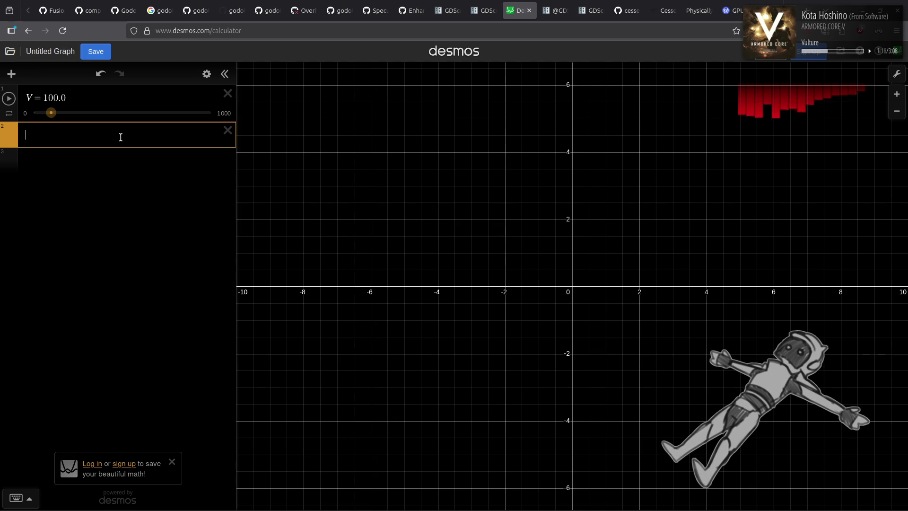
pyautogui.write('E = ')
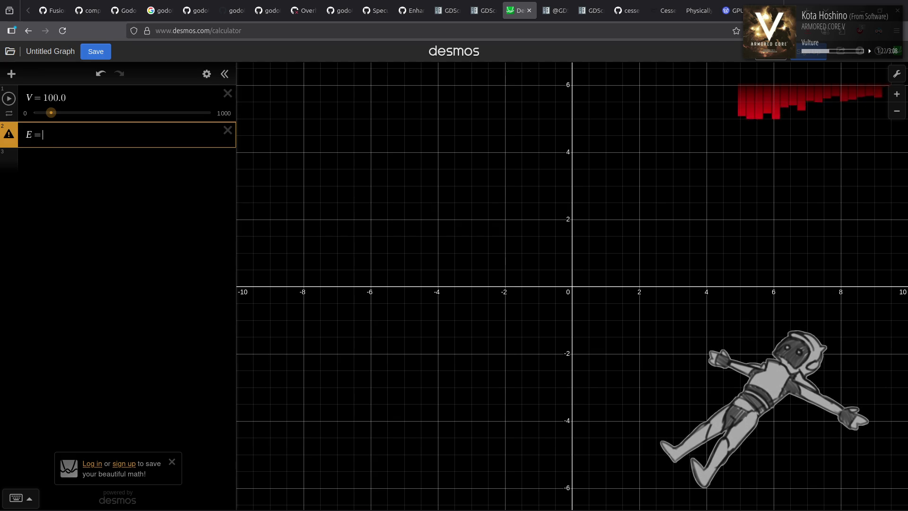
pyautogui.write('e')
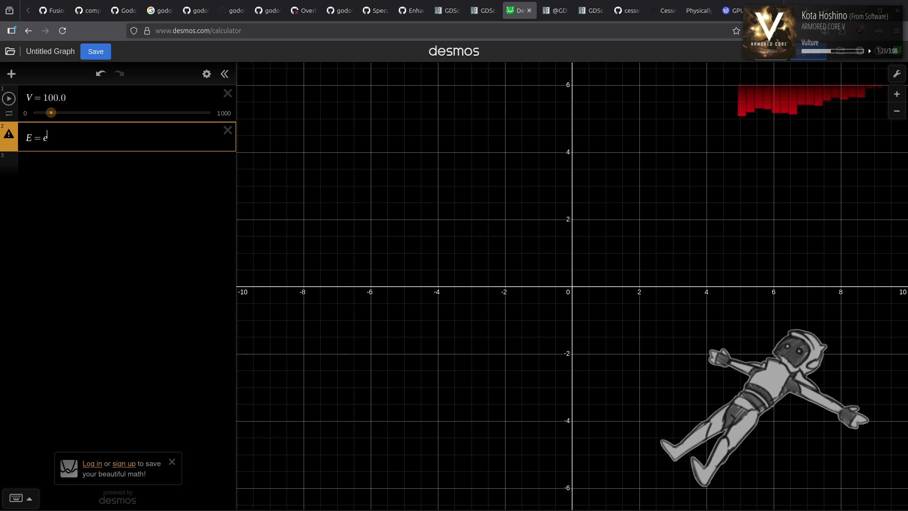
pyautogui.hotkey('alt', 'Tab')
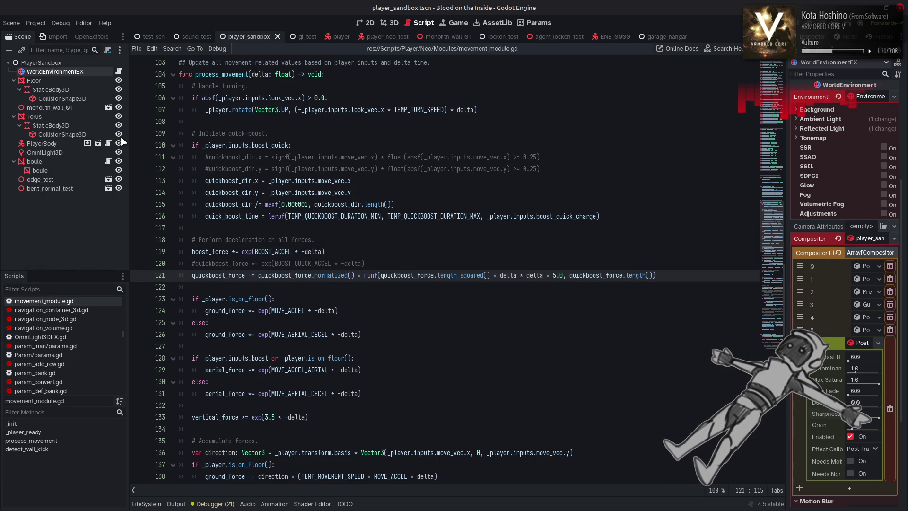
pyautogui.click(311, 256)
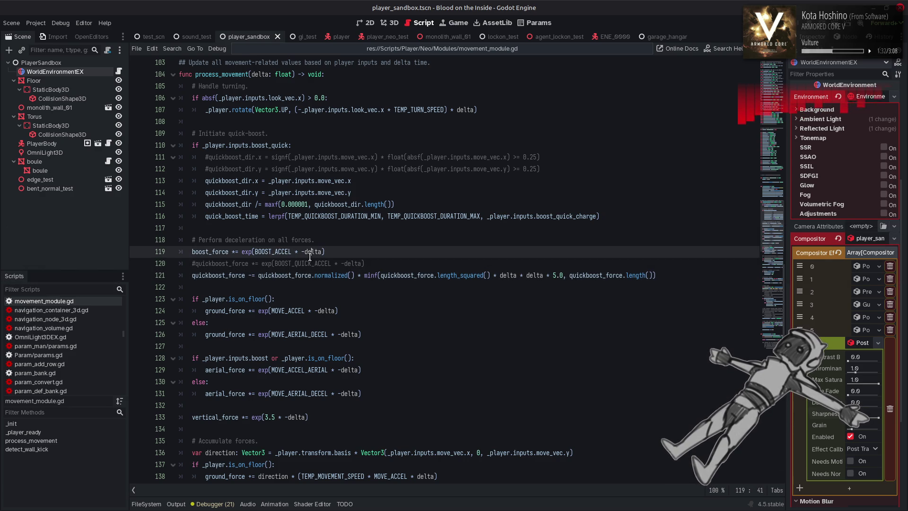
pyautogui.doubleClick(303, 264)
pyautogui.hotkey('ctrl', 'f')
pyautogui.click(666, 490)
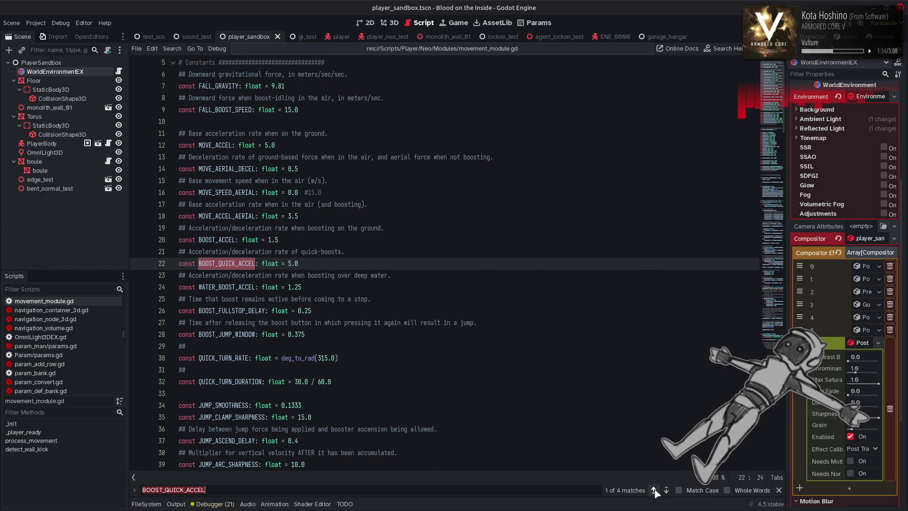
pyautogui.click(666, 489)
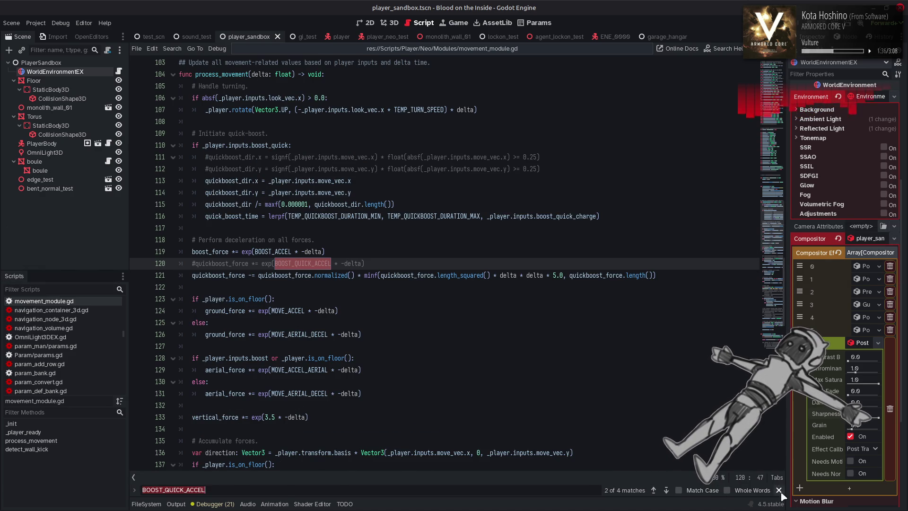
pyautogui.hotkey('alt', 'Tab')
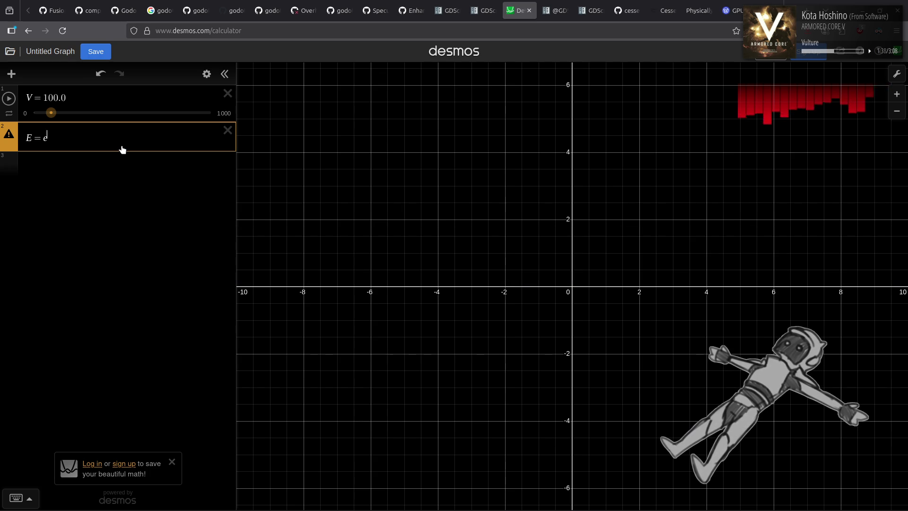
# Complete E = e^-5 and add a third expression d = 1/30
pyautogui.write('^-5')
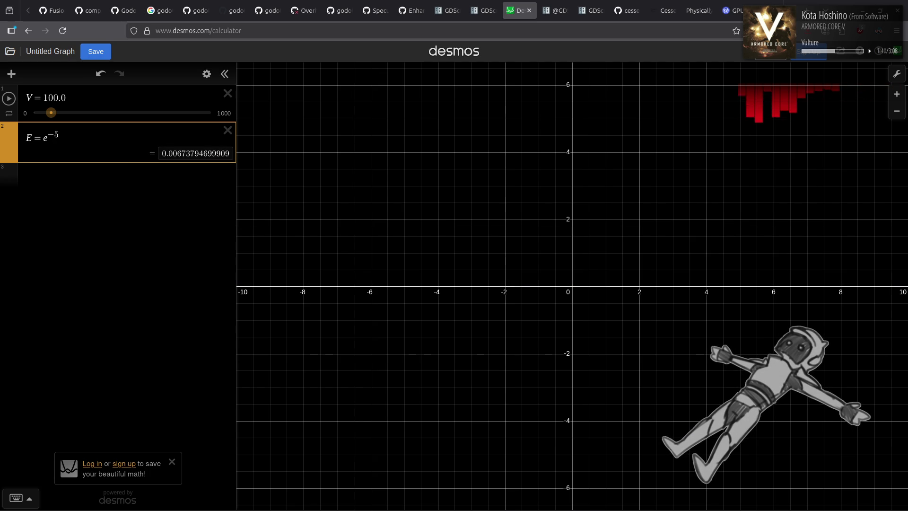
pyautogui.click(118, 189)
pyautogui.write('dt ')
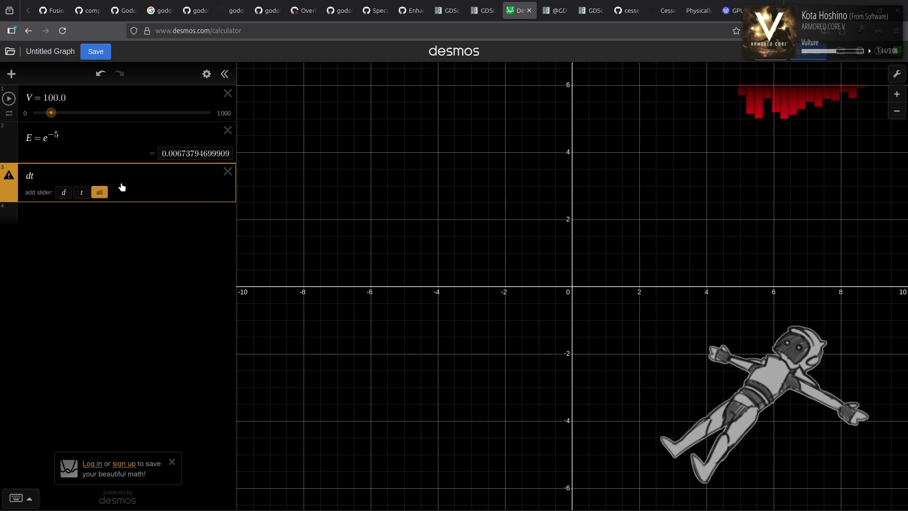
pyautogui.write('= 1/30')
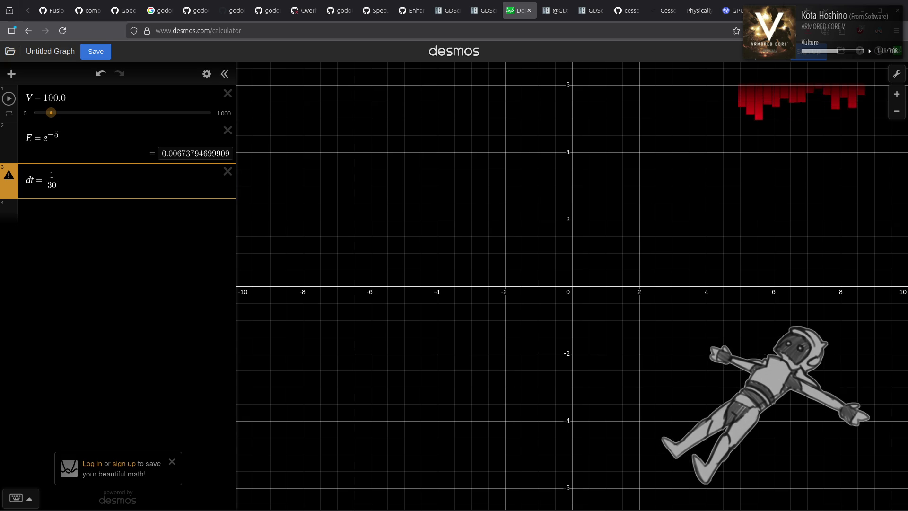
pyautogui.moveTo(11, 178)
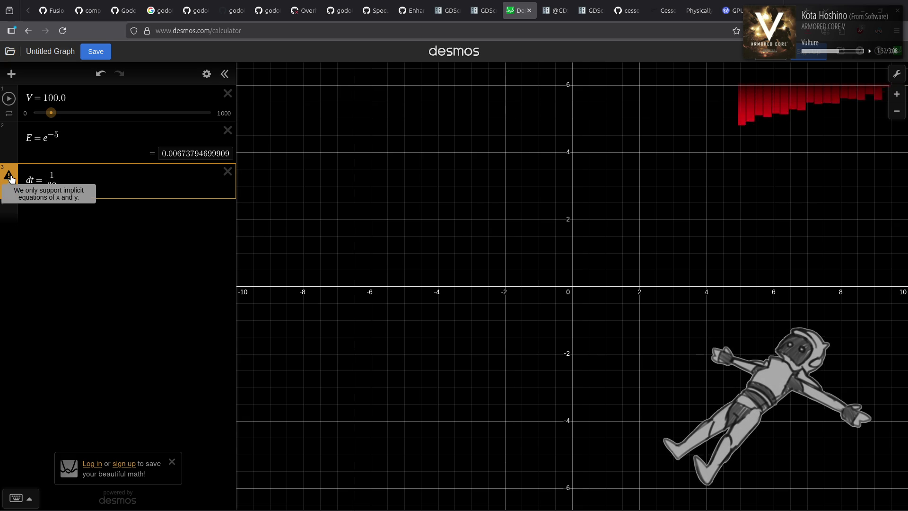
pyautogui.click(36, 180)
pyautogui.press('BackSpace')
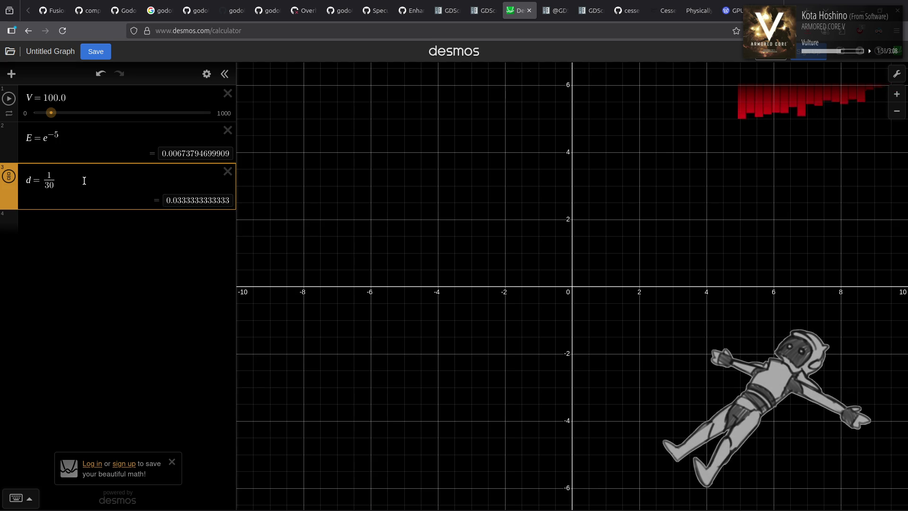
# Toggle d's value between fraction and decimal, leaving it as 0.0333333333333
pyautogui.click(9, 178)
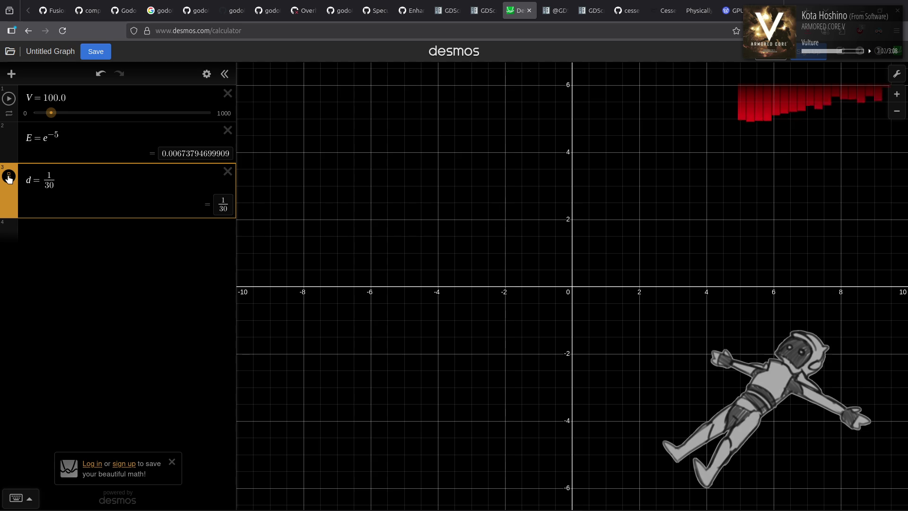
pyautogui.click(8, 177)
pyautogui.click(8, 178)
pyautogui.click(9, 178)
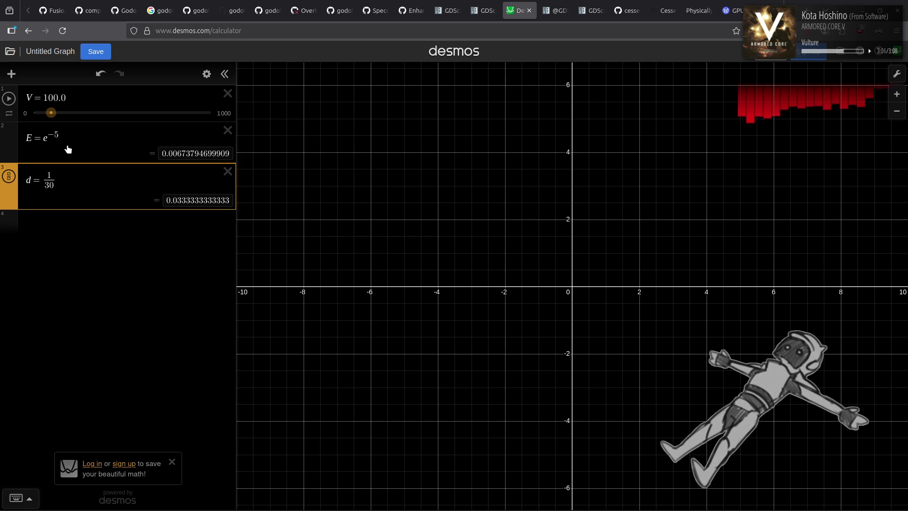
pyautogui.click(59, 134)
# Rewrite expression 2 as E = V(e^(−5d))^x using the V slider and d
pyautogui.write('d')
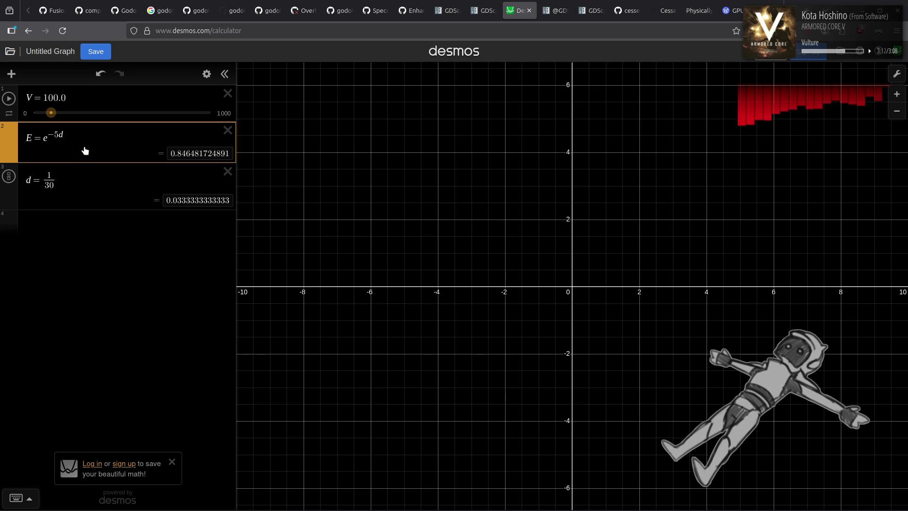
pyautogui.press('Left')
pyautogui.press('Left')
pyautogui.press('Left')
pyautogui.write('V')
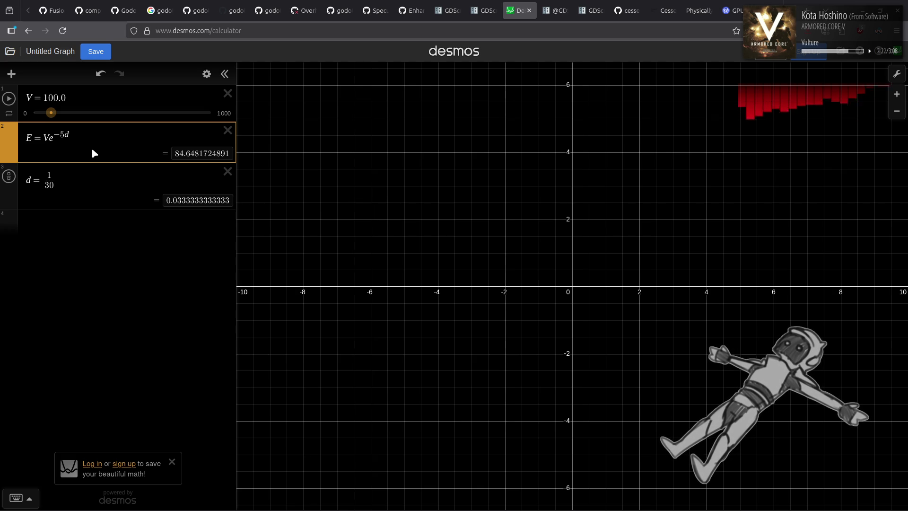
pyautogui.write('x')
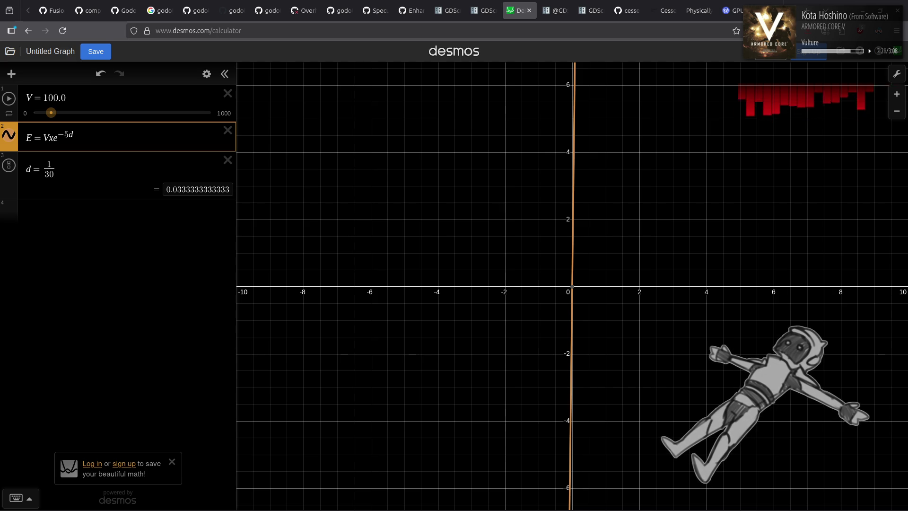
pyautogui.press('Left')
pyautogui.press('BackSpace')
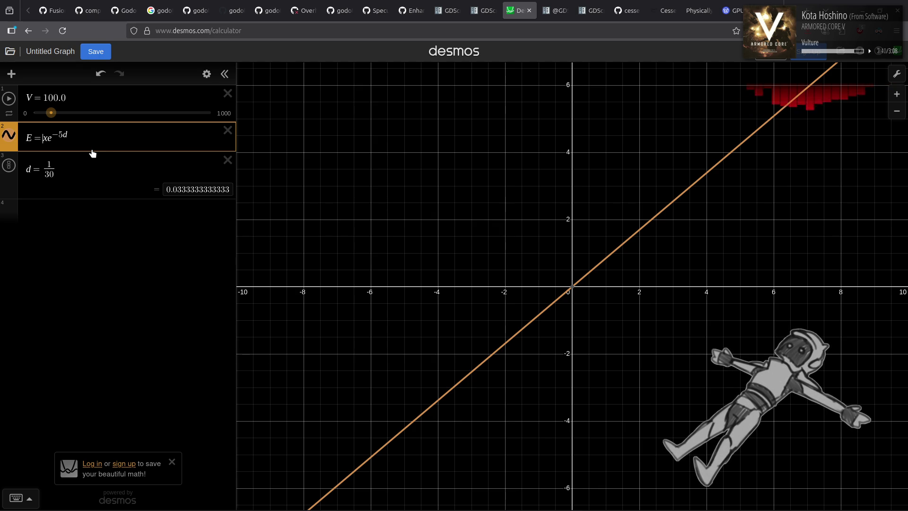
pyautogui.press('BackSpace')
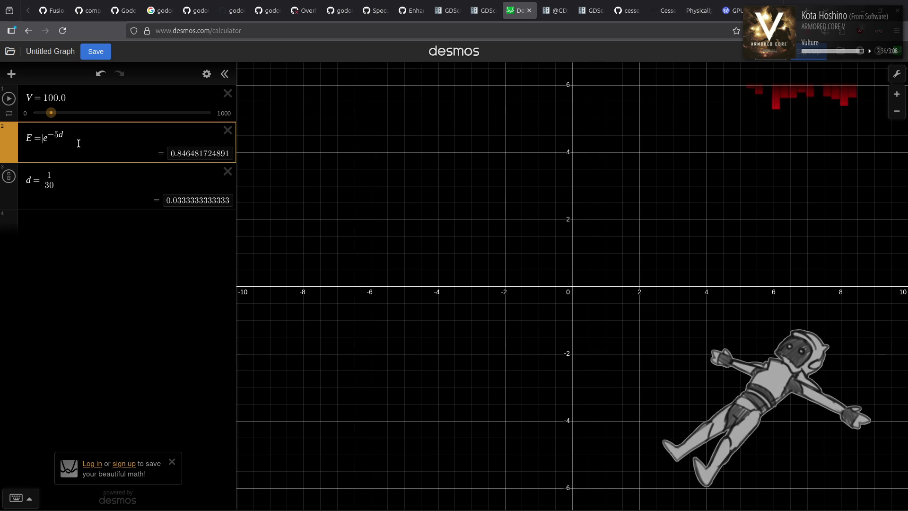
pyautogui.click(44, 138)
pyautogui.write('V')
pyautogui.write(')')
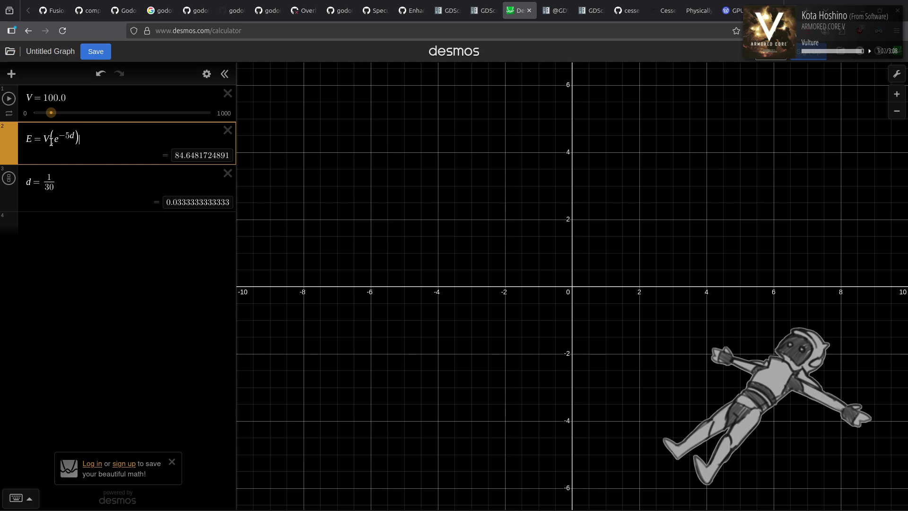
pyautogui.write('x')
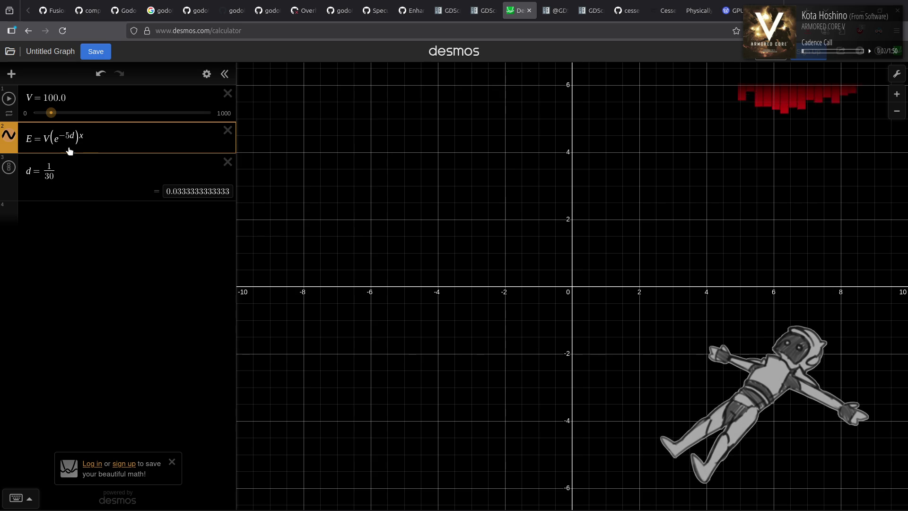
# Lower V to 10 and pan the graph so the origin sits at the lower left
pyautogui.click(53, 95)
pyautogui.press('BackSpace')
pyautogui.press('BackSpace')
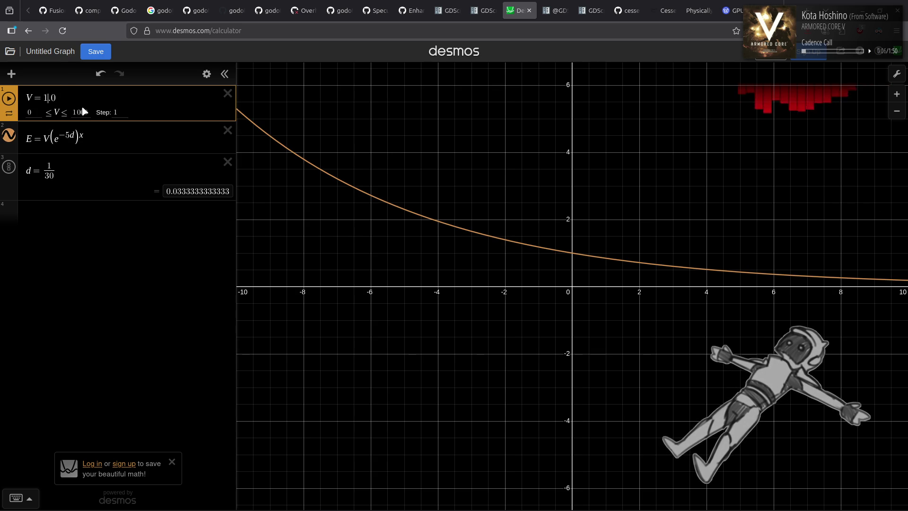
pyautogui.write('0')
pyautogui.moveTo(706, 114); pyautogui.dragTo(419, 308)
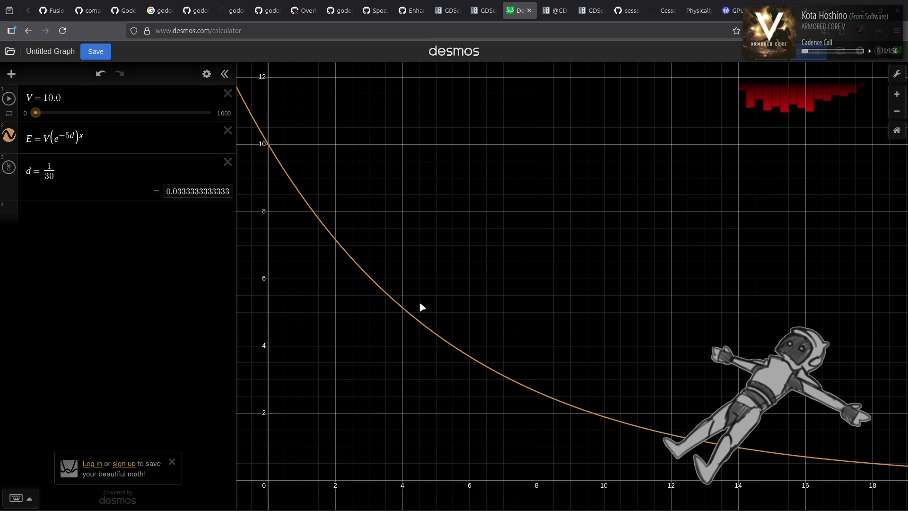
pyautogui.click(896, 75)
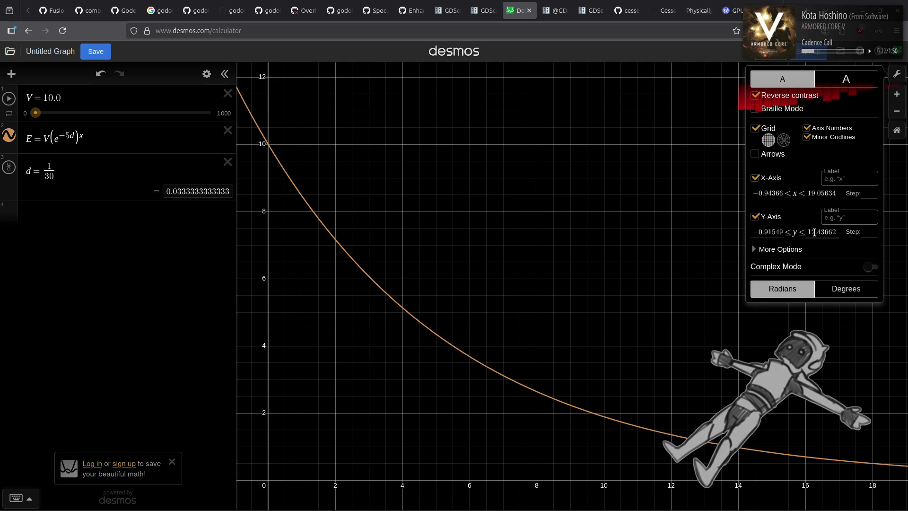
# Set the graph window to −1 ≤ x ≤ 30 and −1 ≤ y ≤ 10, then close settings
pyautogui.moveTo(811, 232); pyautogui.dragTo(842, 235)
pyautogui.write('0')
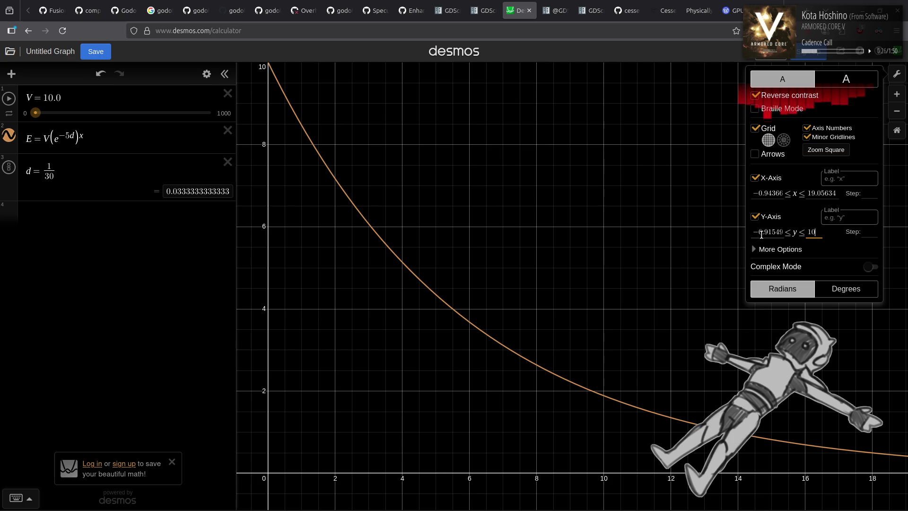
pyautogui.moveTo(757, 233); pyautogui.dragTo(789, 233)
pyautogui.write('1')
pyautogui.moveTo(757, 193)
pyautogui.mouseDown()
pyautogui.moveTo(806, 196)
pyautogui.moveTo(780, 195)
pyautogui.mouseUp()
pyautogui.write('1')
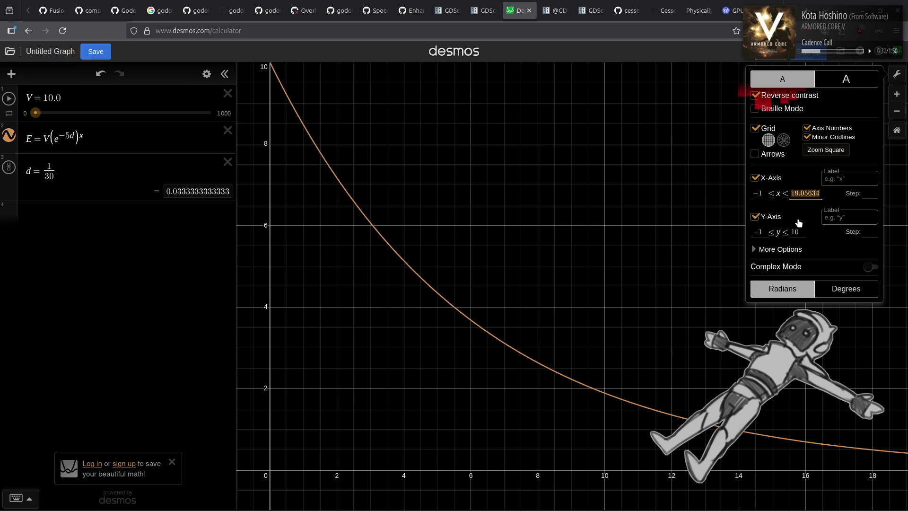
pyautogui.write('24')
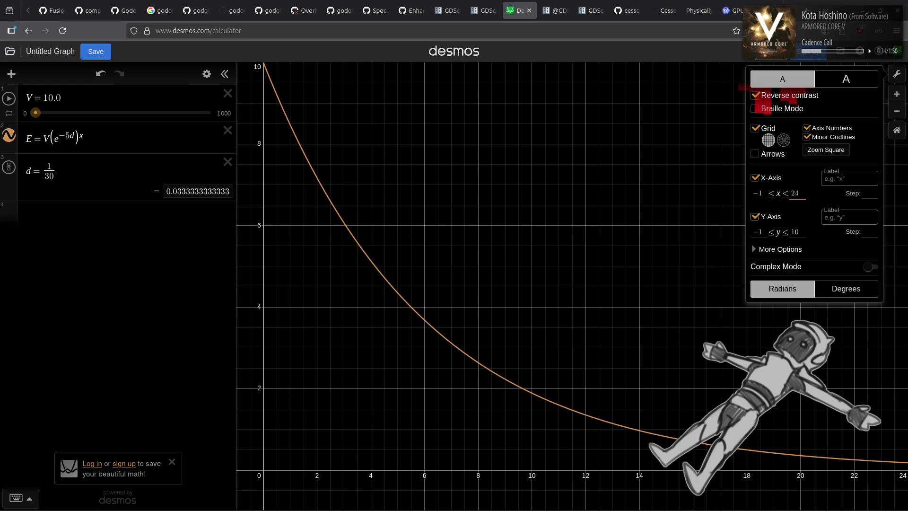
pyautogui.doubleClick(804, 193)
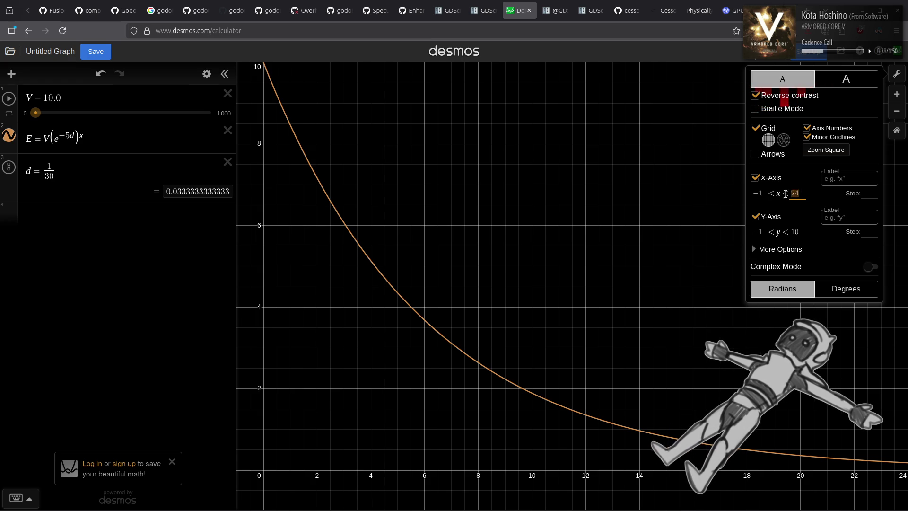
pyautogui.write('30')
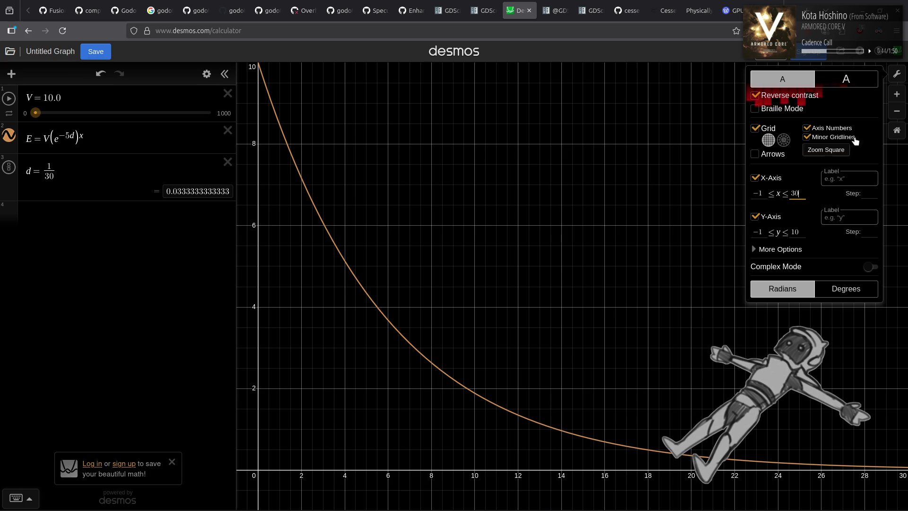
pyautogui.click(303, 202)
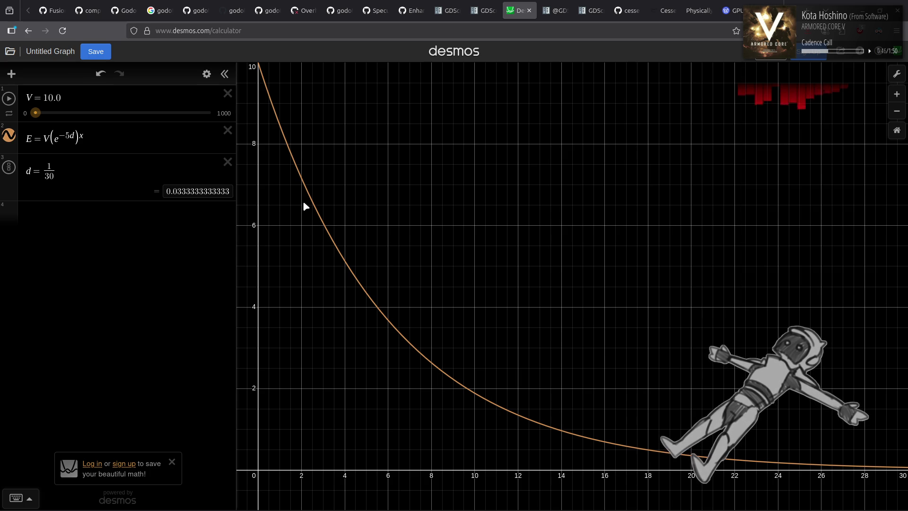
# Enter R = V − (Vd)²x in row 4, correcting the exponent placement along the way
pyautogui.click(69, 218)
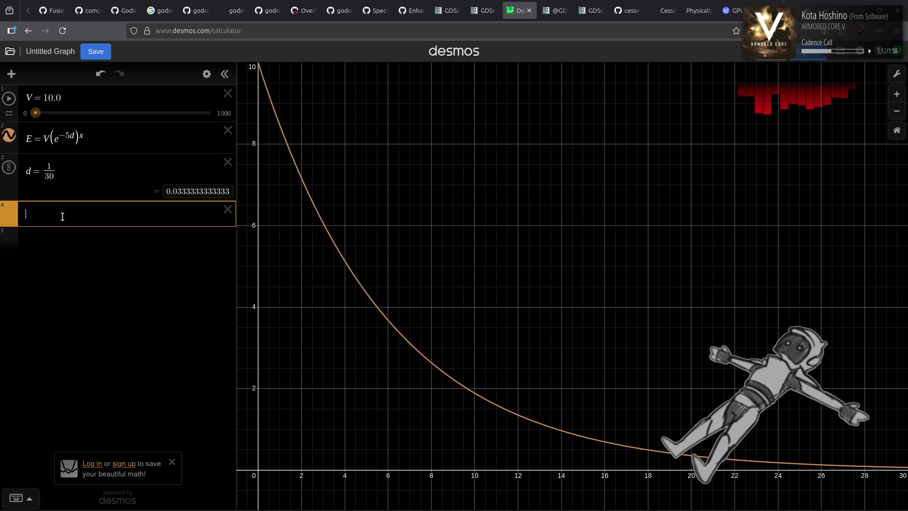
pyautogui.write('R = ')
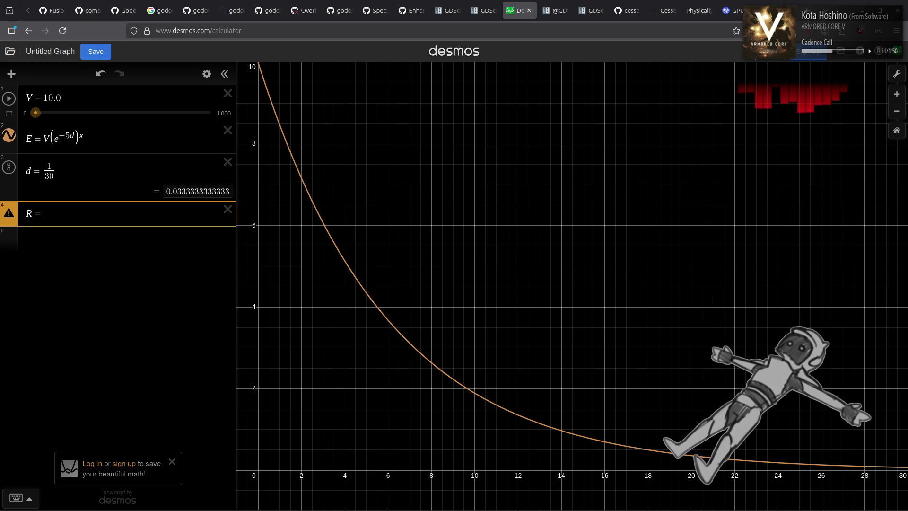
pyautogui.write('V ')
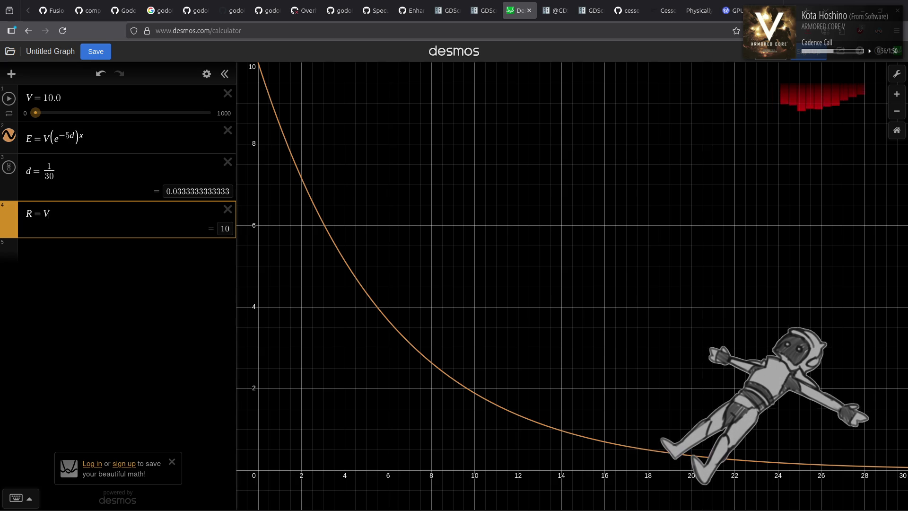
pyautogui.write('- ')
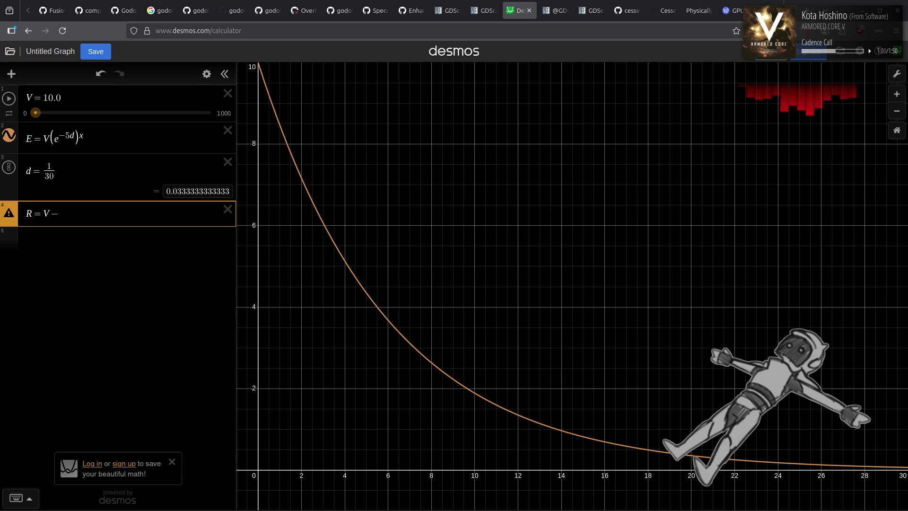
pyautogui.write('VVdd')
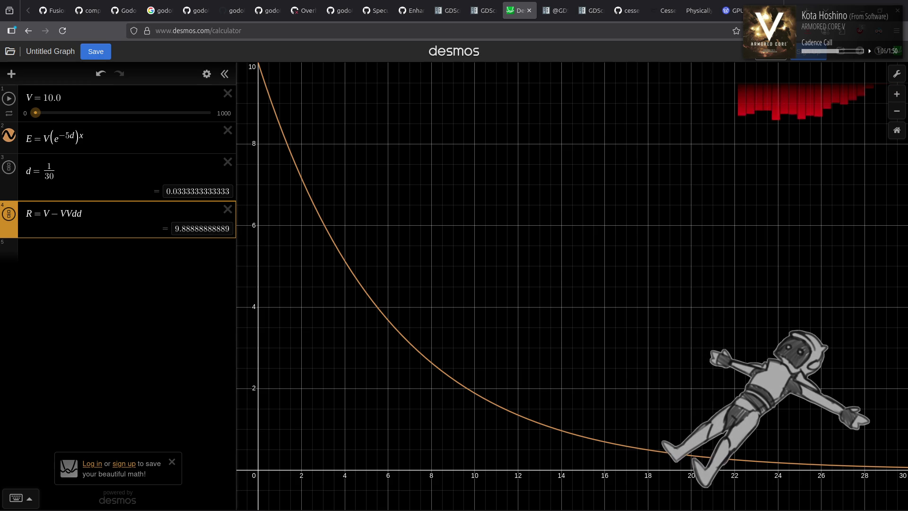
pyautogui.write('x')
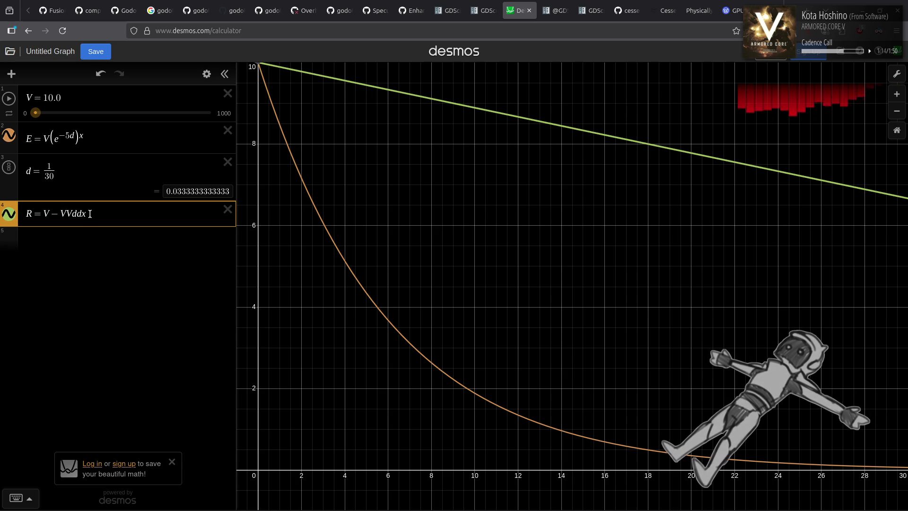
pyautogui.press('BackSpace')
pyautogui.press('BackSpace')
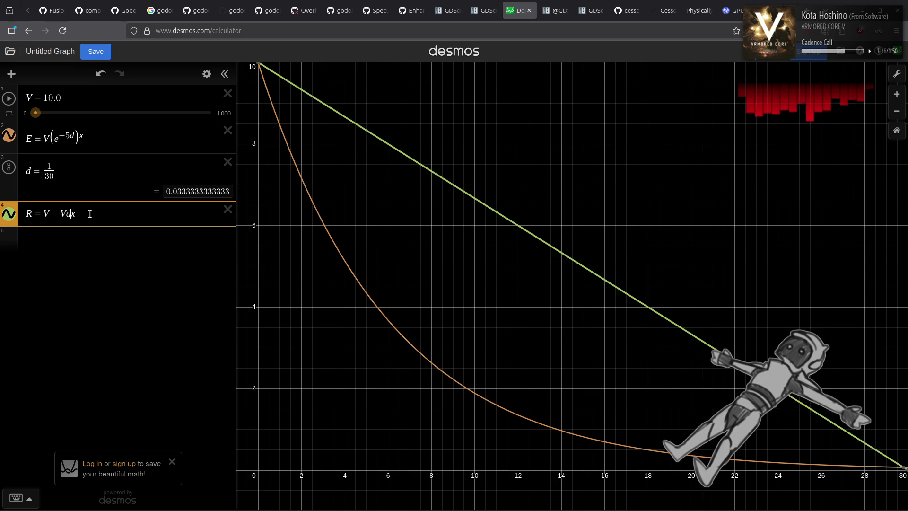
pyautogui.write('(Vd)')
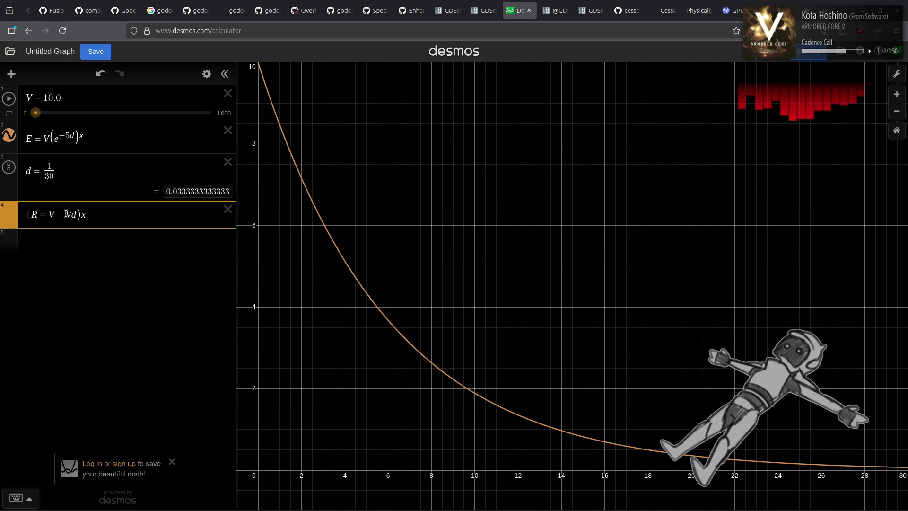
pyautogui.write('^2')
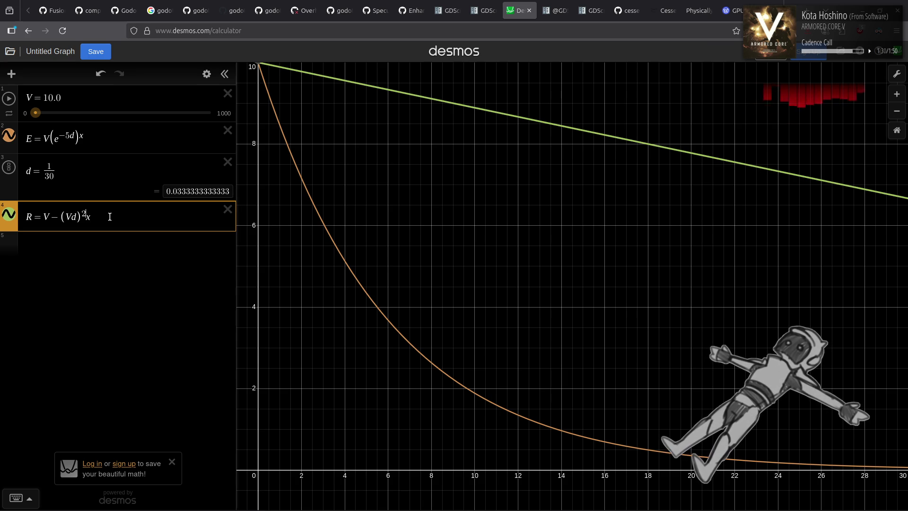
pyautogui.press('Delete')
pyautogui.write('x')
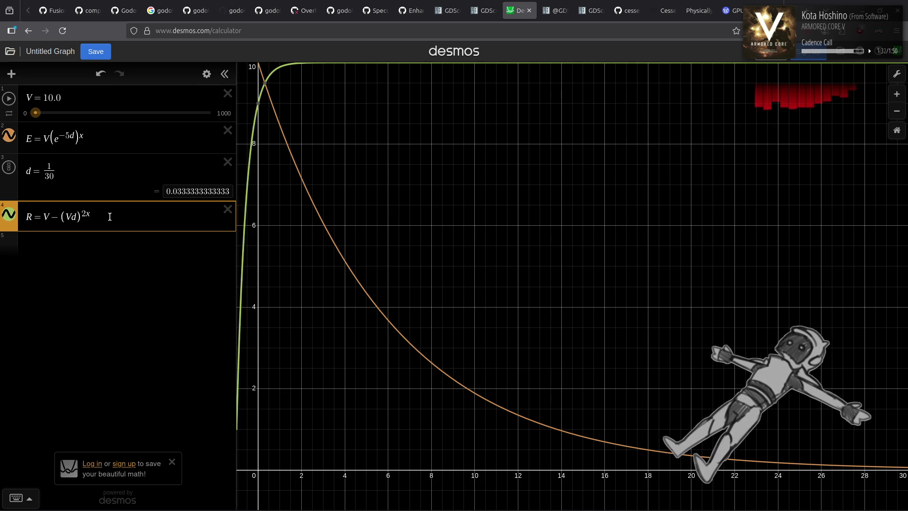
pyautogui.press('BackSpace')
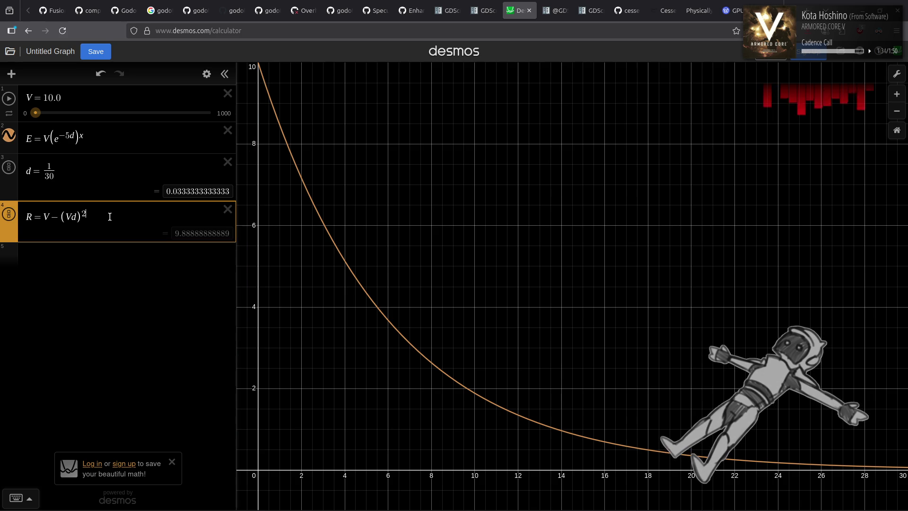
pyautogui.press('Right')
pyautogui.write('x')
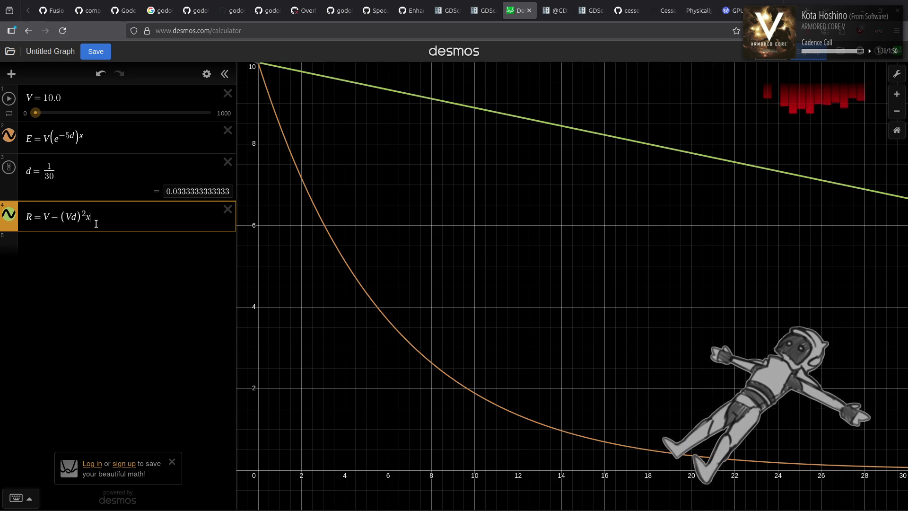
pyautogui.write('x')
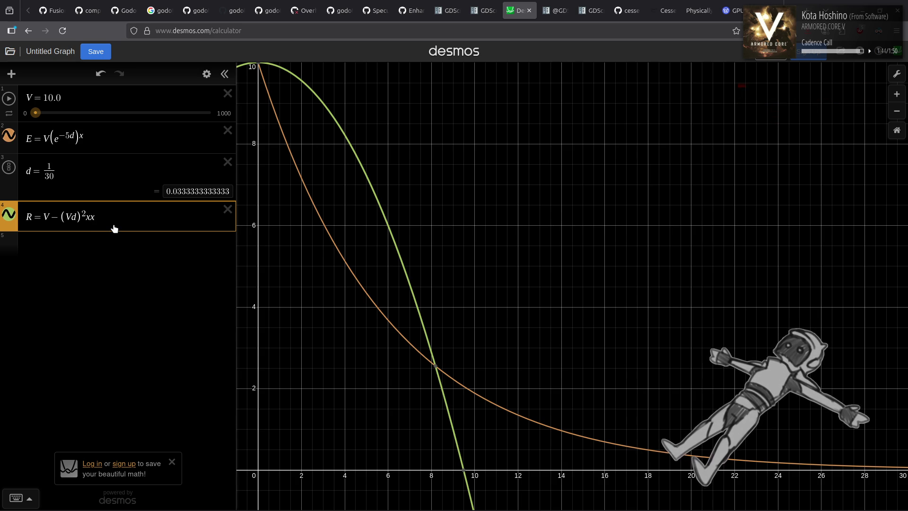
pyautogui.press('BackSpace')
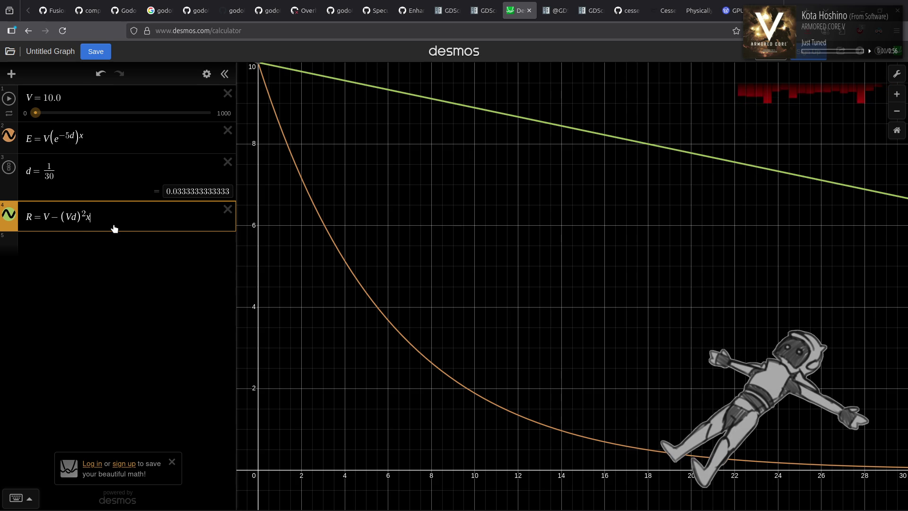
pyautogui.click(105, 243)
# Add a slider A = 5 and use it in E = V(e^(−Ad))^x and R = V − (VdA)²x
pyautogui.write('A')
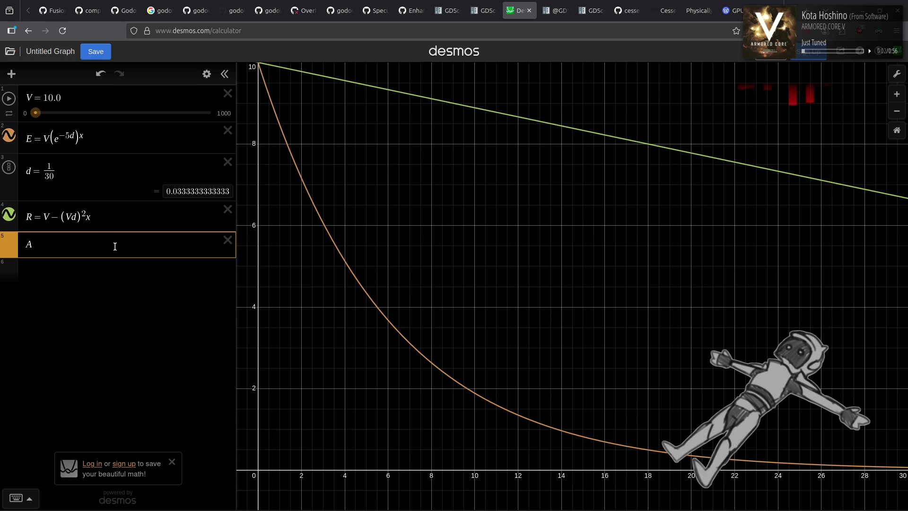
pyautogui.write('-=5')
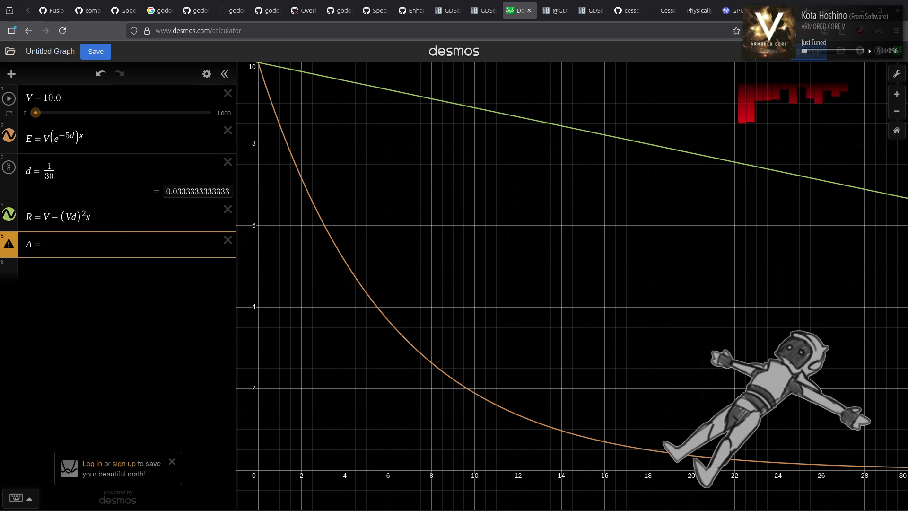
pyautogui.click(73, 135)
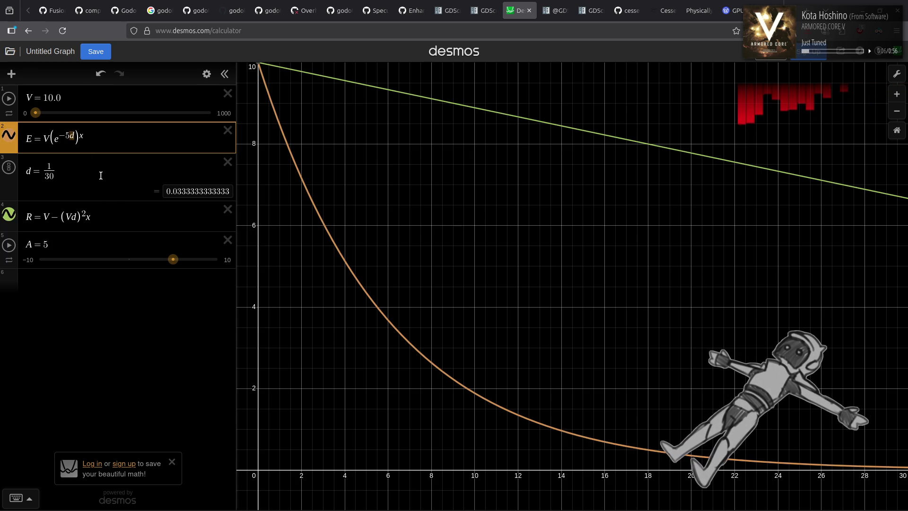
pyautogui.press('BackSpace')
pyautogui.write('A')
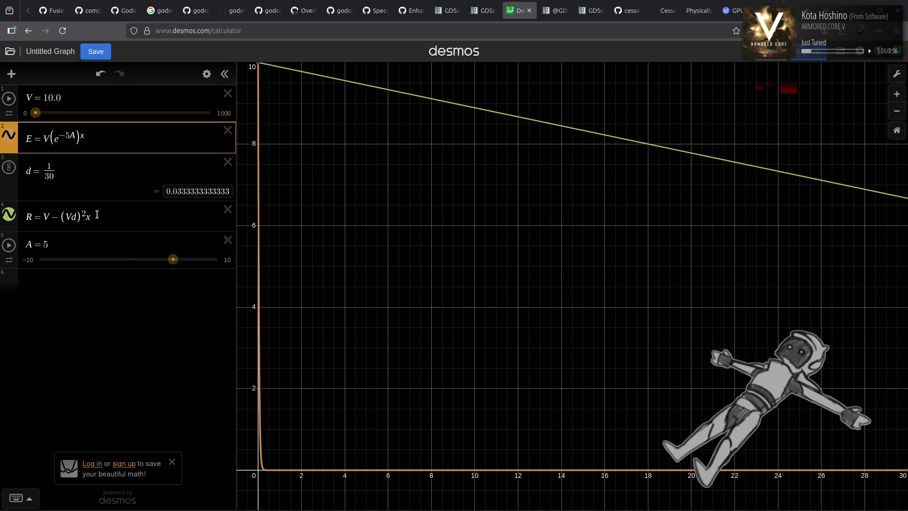
pyautogui.press('BackSpace')
pyautogui.write('d')
pyautogui.press('Left')
pyautogui.press('BackSpace')
pyautogui.write('A')
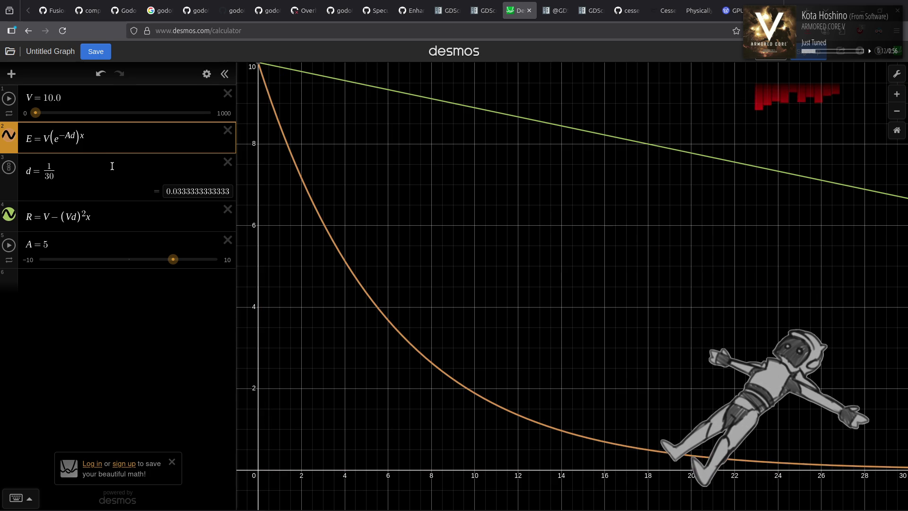
pyautogui.click(78, 218)
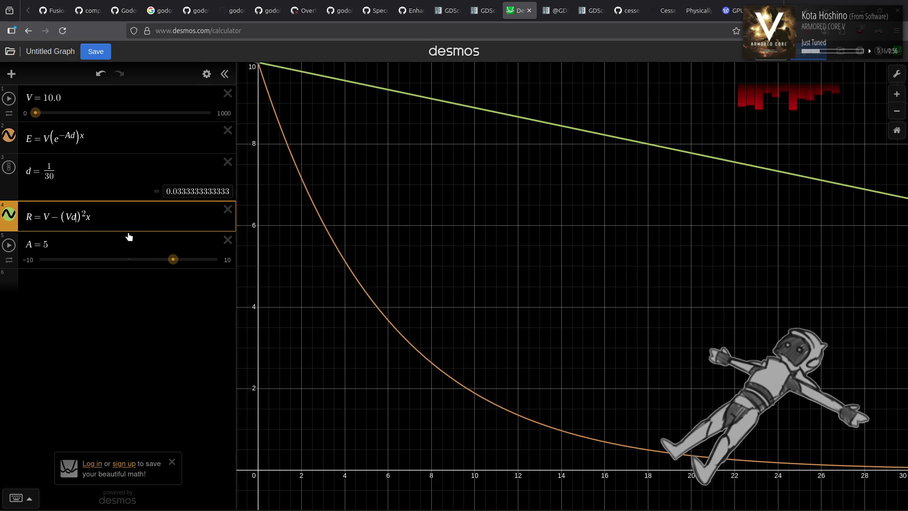
pyautogui.write('A')
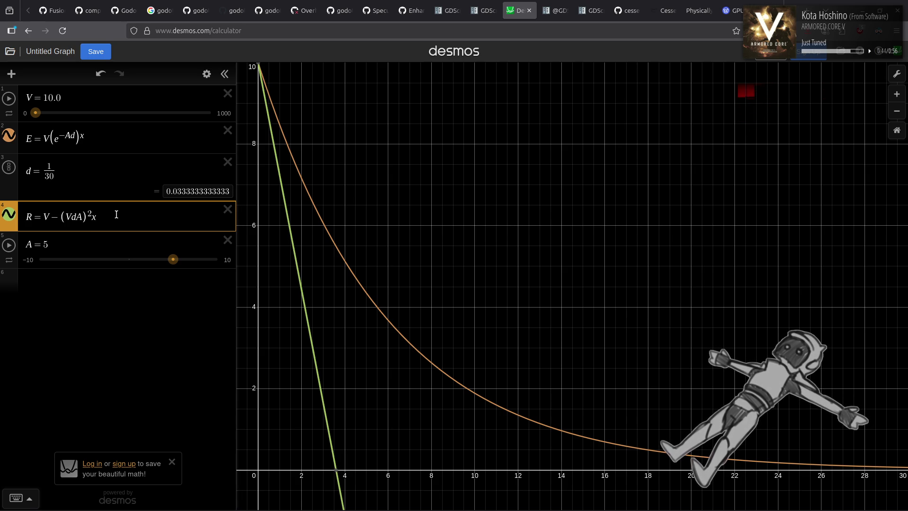
# Try exponents 2x and 2xx in R, revert to (VdA)²x, then type sqrt before x
pyautogui.press('BackSpace')
pyautogui.press('BackSpace')
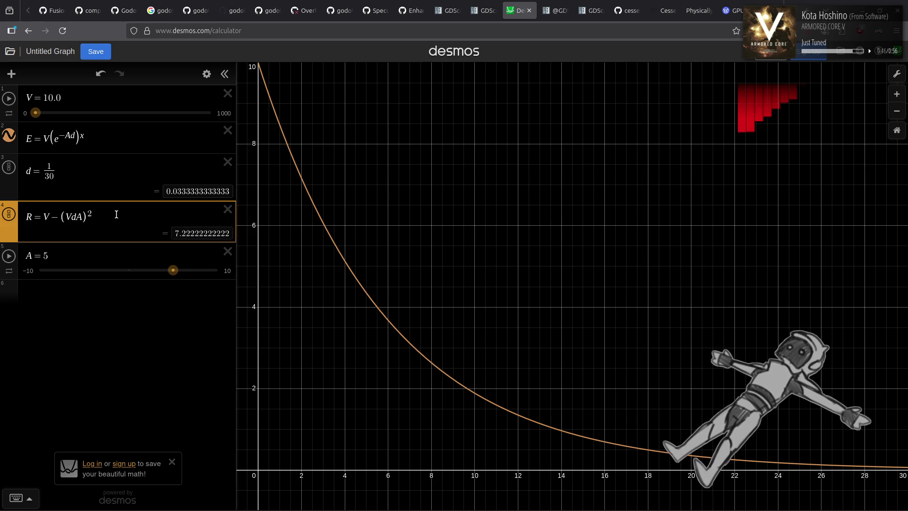
pyautogui.write('x')
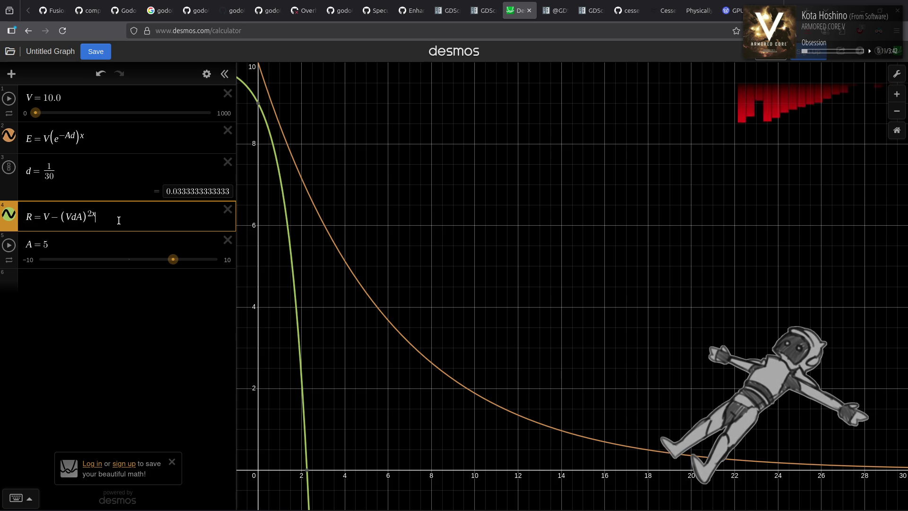
pyautogui.write('x')
pyautogui.press('BackSpace')
pyautogui.press('BackSpace')
pyautogui.press('Right')
pyautogui.write('x')
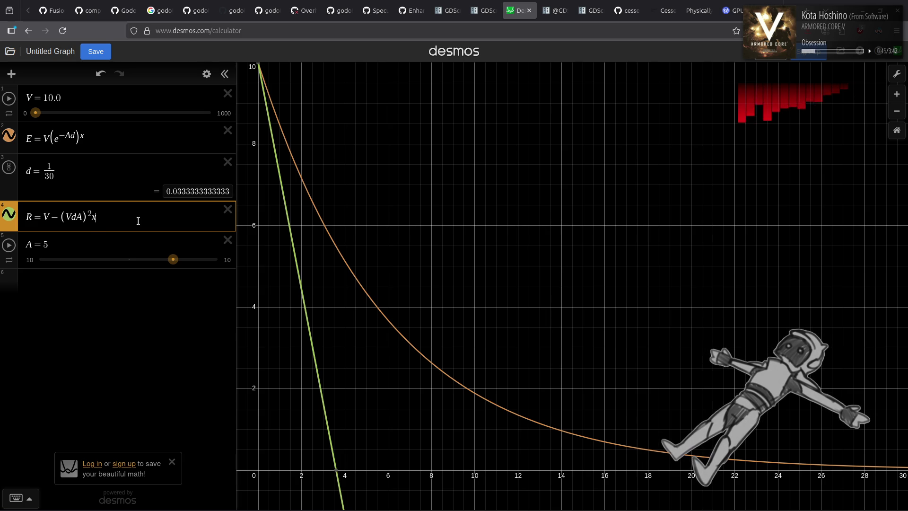
pyautogui.write('x')
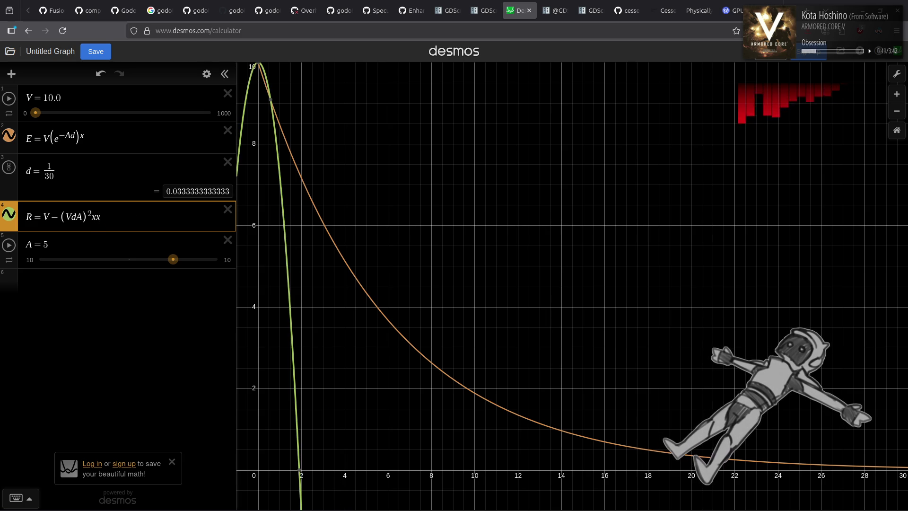
pyautogui.press('BackSpace')
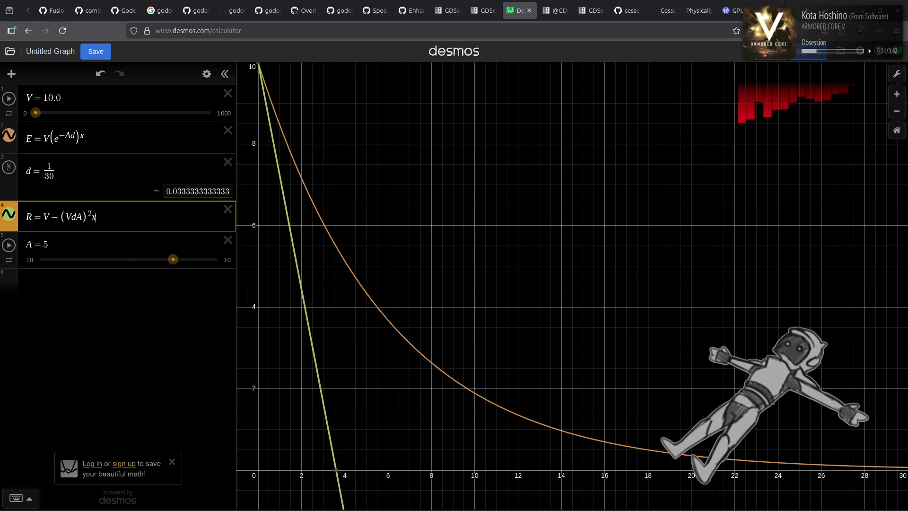
pyautogui.write('sqrt')
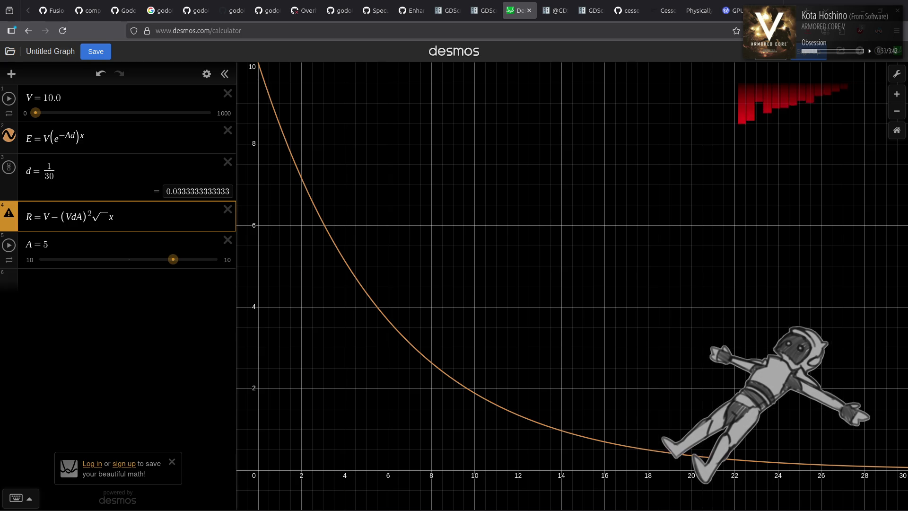
pyautogui.write('x')
# Raise (VdA) to 2^(1/x) in R, then open a new blank browser tab
pyautogui.click(146, 216)
pyautogui.press('BackSpace')
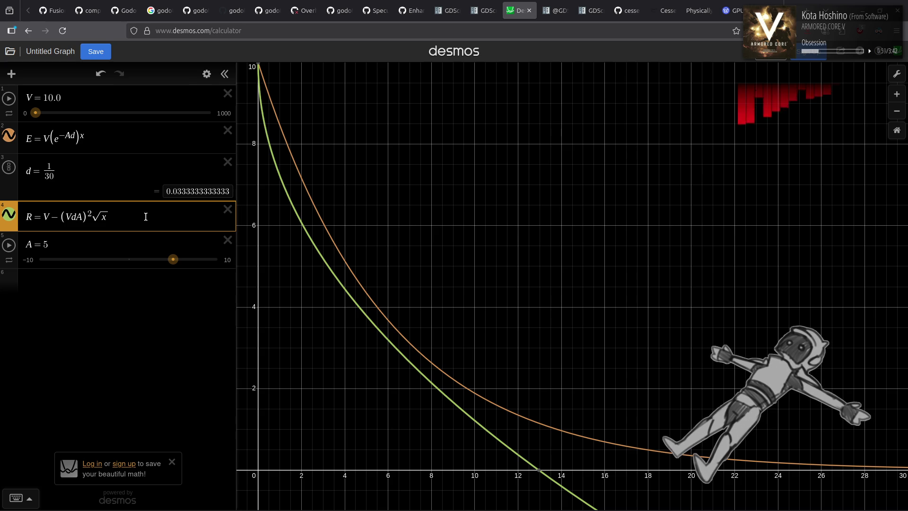
pyautogui.press('BackSpace')
pyautogui.press('BackSpace')
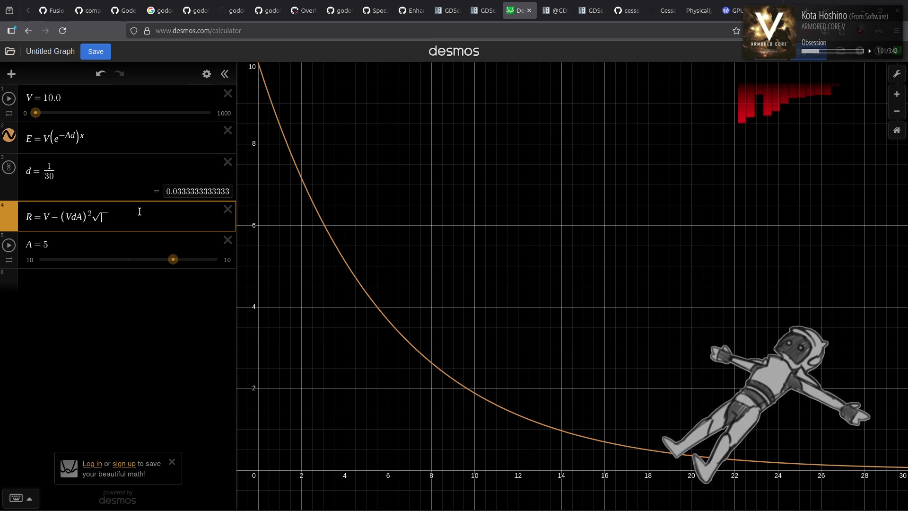
pyautogui.write('1/x')
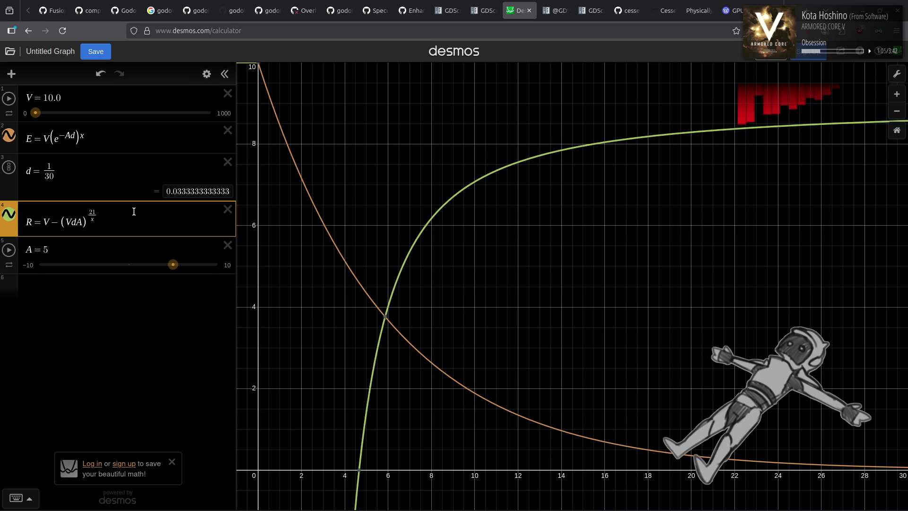
pyautogui.press('Left')
pyautogui.press('Left')
pyautogui.press('Left')
pyautogui.write('2')
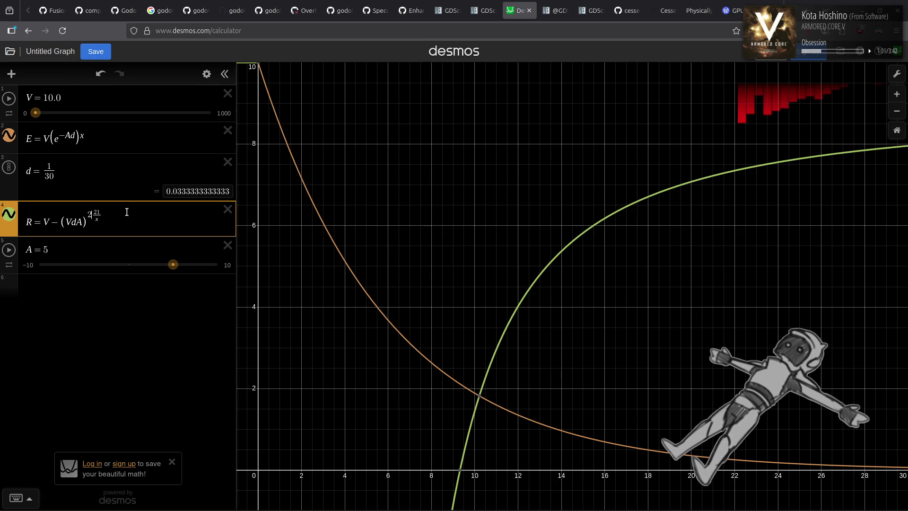
pyautogui.press('BackSpace')
pyautogui.write('2')
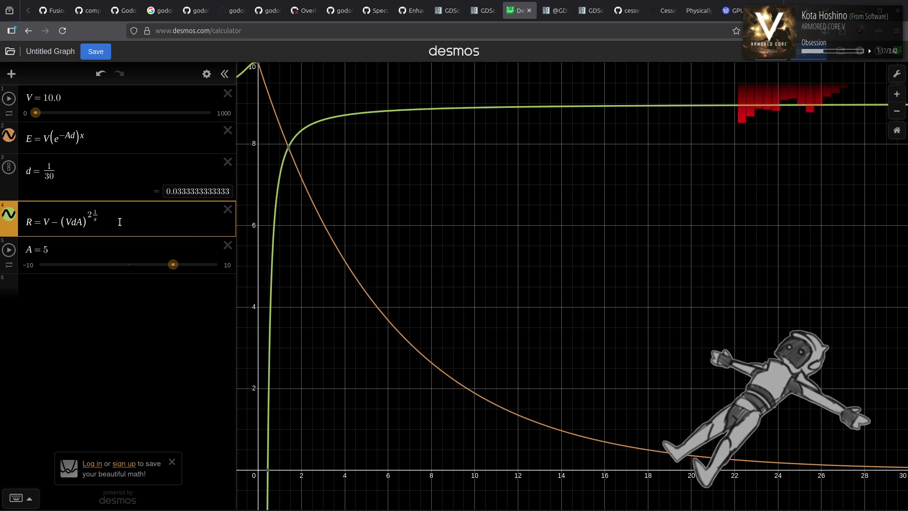
pyautogui.write('1')
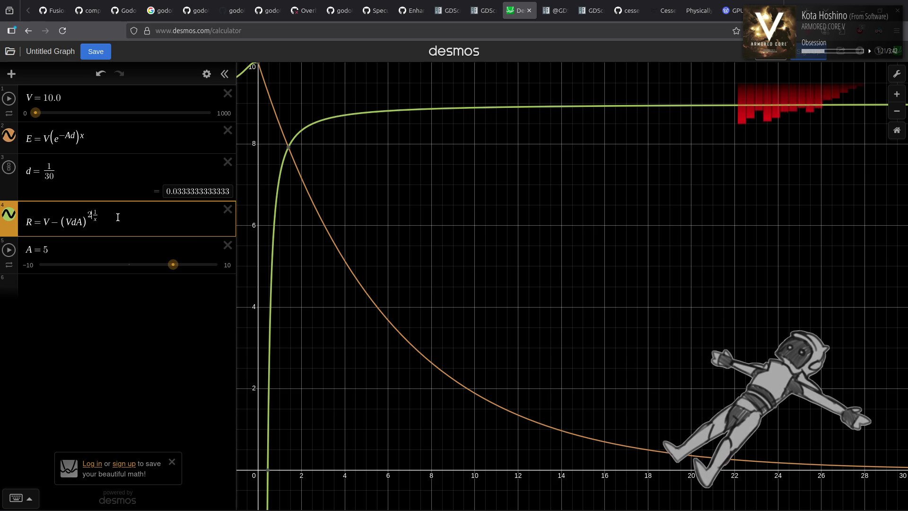
pyautogui.write('-')
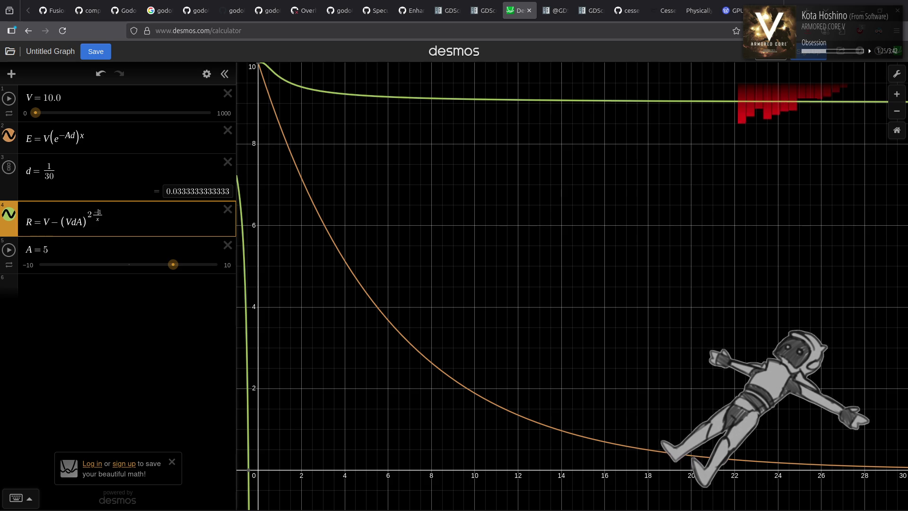
pyautogui.press('BackSpace')
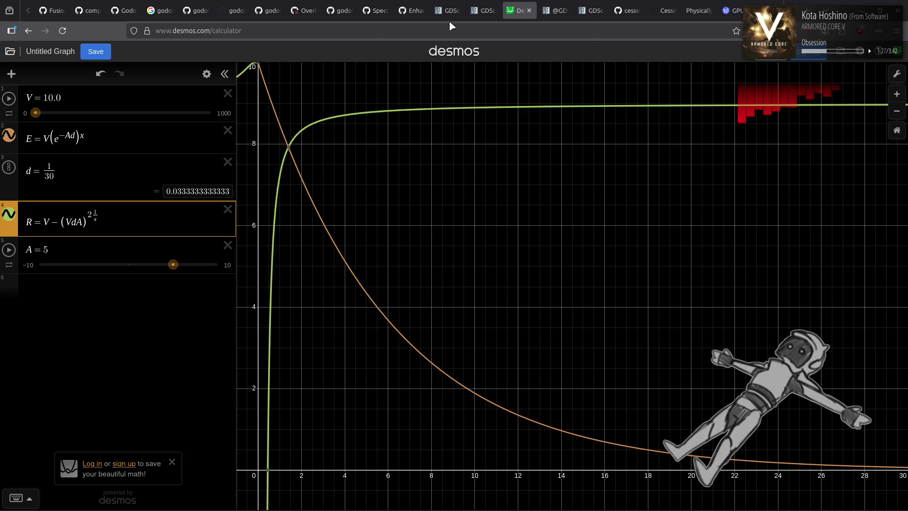
pyautogui.rightClick(520, 9)
pyautogui.click(523, 11)
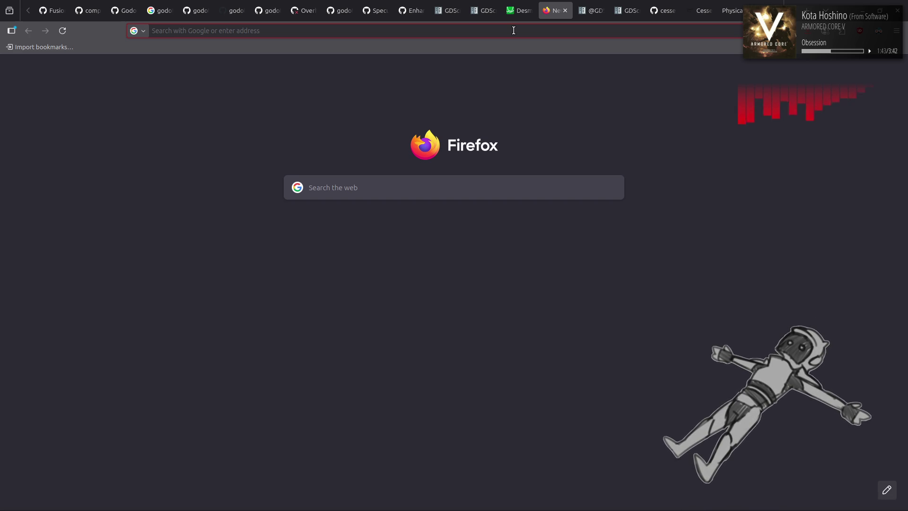
# Search Google for 'damping equation' and open the Wikipedia Damping article from the results
pyautogui.write('damping equation')
pyautogui.press('Return')
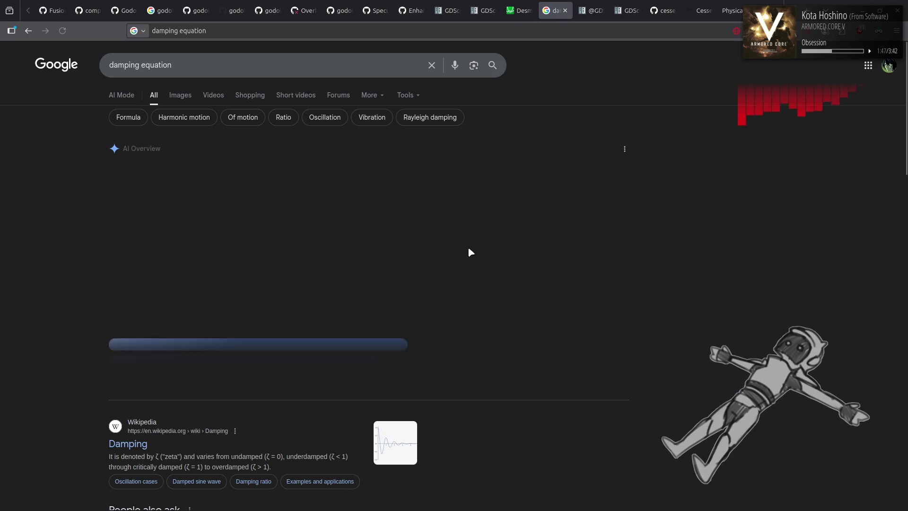
pyautogui.click(128, 444)
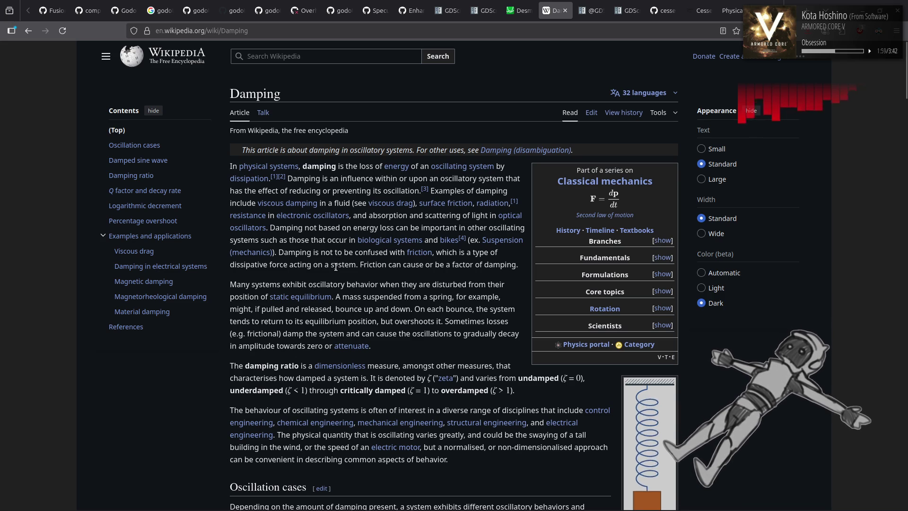
# Read down the Damping article to the Q factor section, then go back to the search results
pyautogui.scroll(-5, 336, 267)
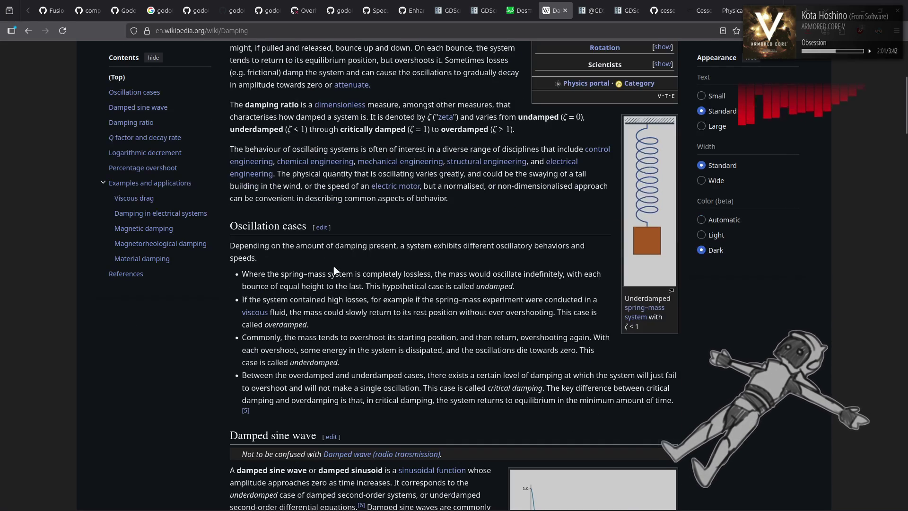
pyautogui.scroll(-4, 372, 256)
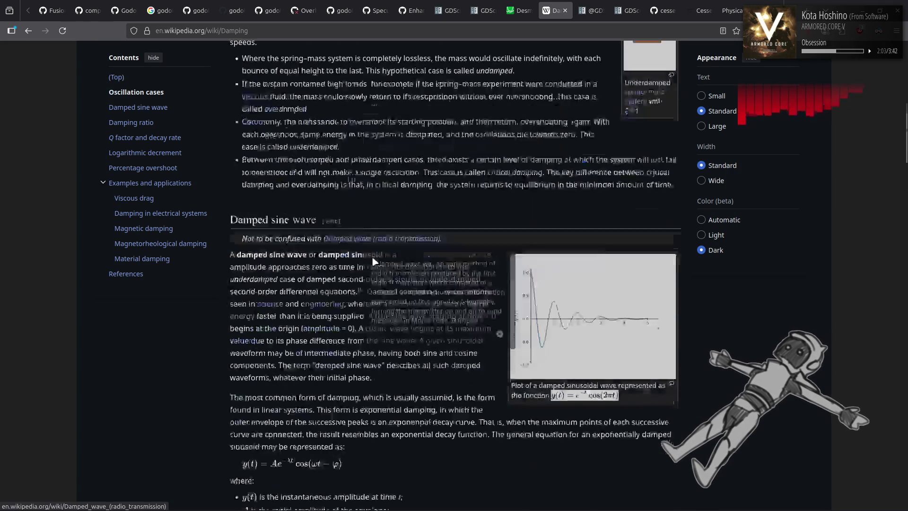
pyautogui.scroll(-6, 374, 261)
pyautogui.scroll(-5, 373, 260)
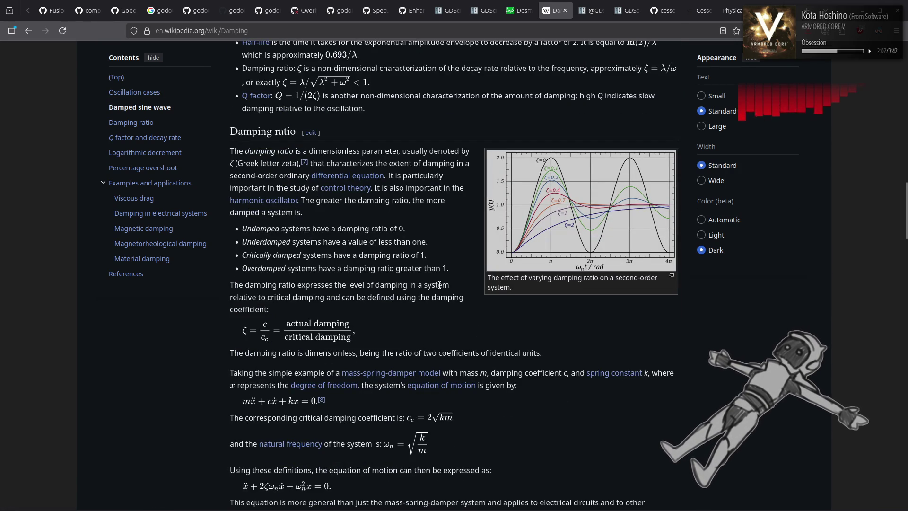
pyautogui.scroll(-7, 440, 284)
pyautogui.scroll(-5, 440, 285)
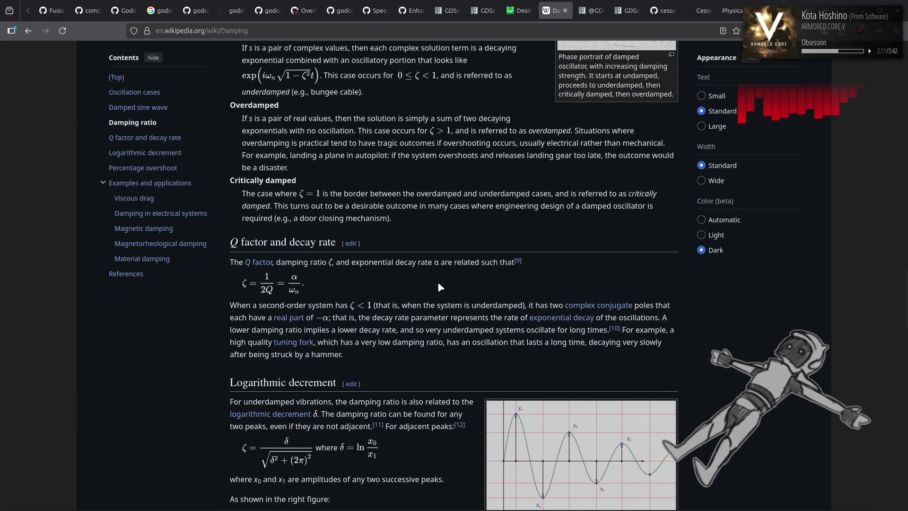
pyautogui.hotkey('alt', 'Left')
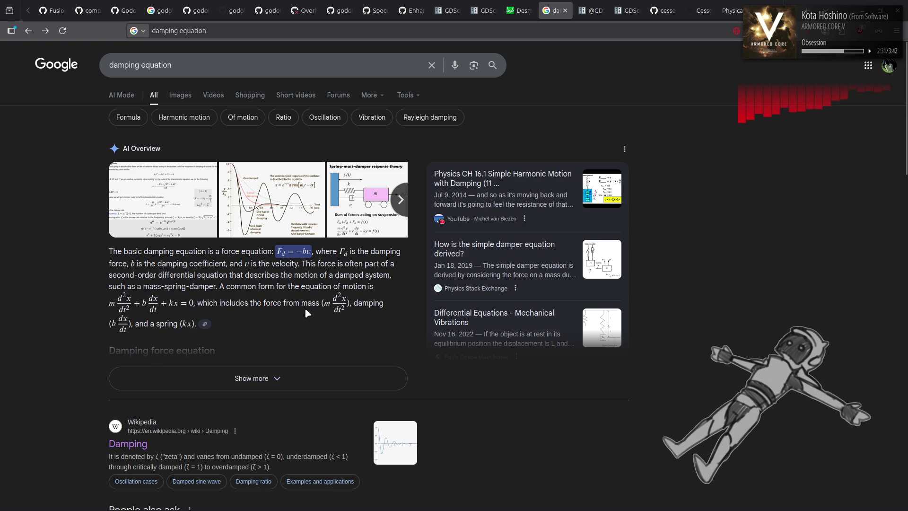
# Expand the AI overview, list all its sources, and open the Study.com damping ratio lesson in background
pyautogui.click(251, 378)
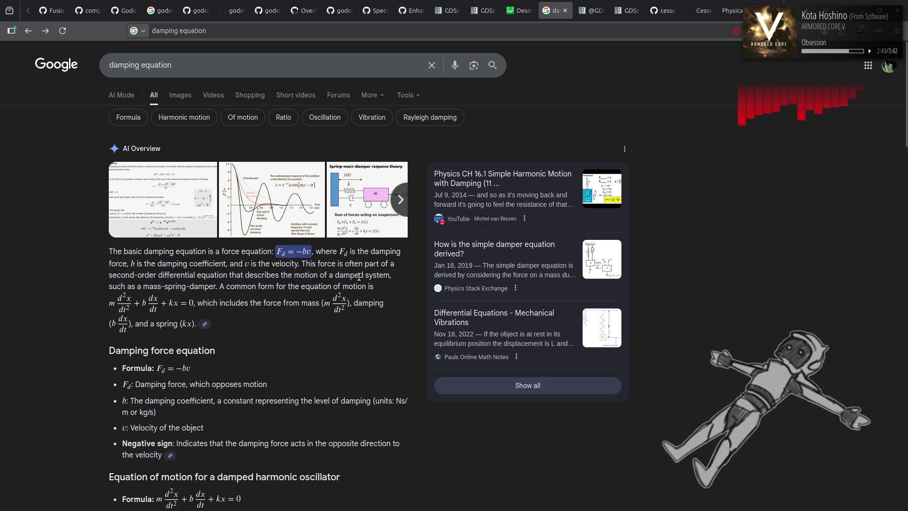
pyautogui.scroll(-4, 65, 240)
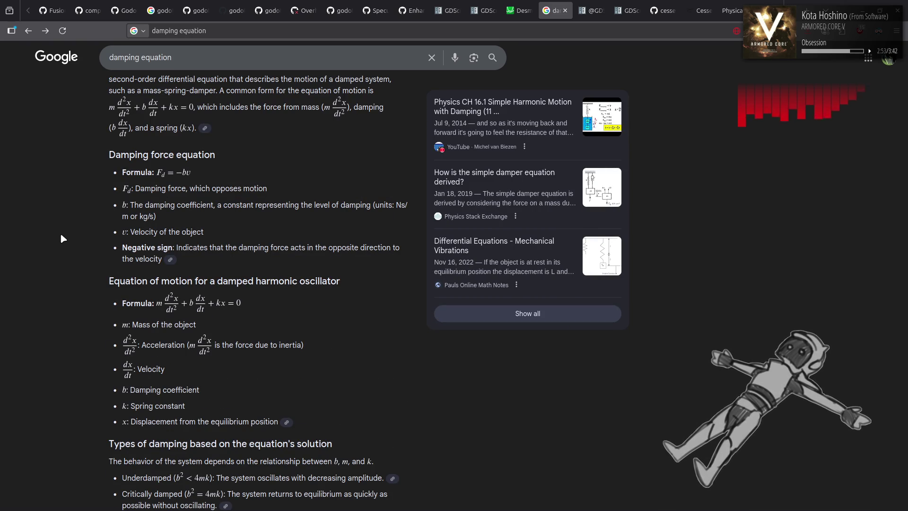
pyautogui.scroll(-3, 61, 234)
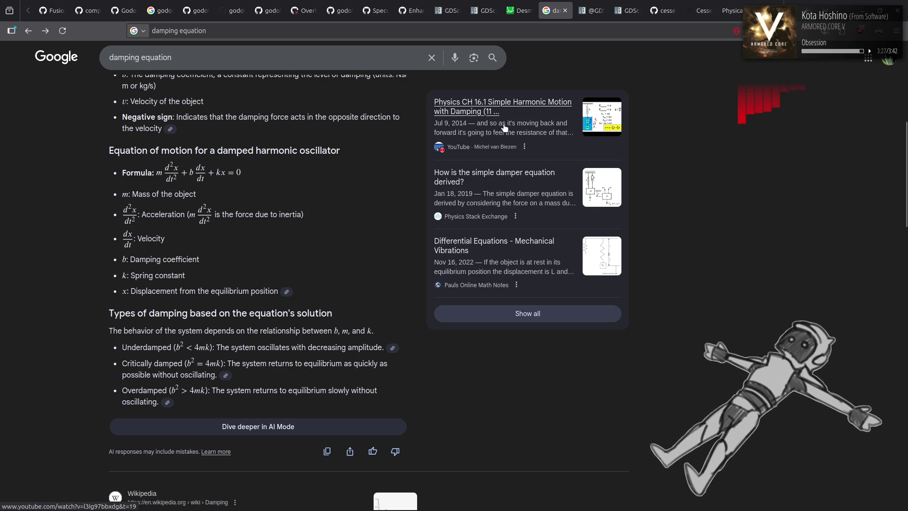
pyautogui.click(524, 313)
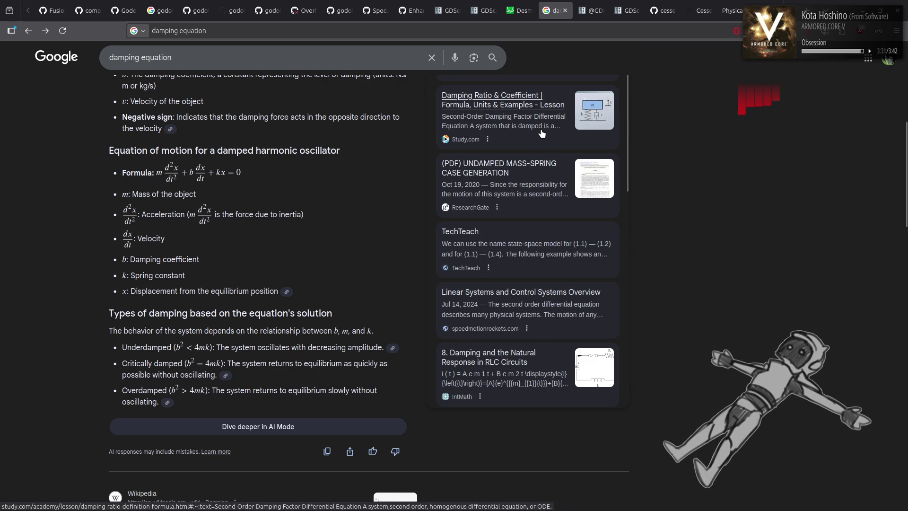
pyautogui.middleClick(504, 110)
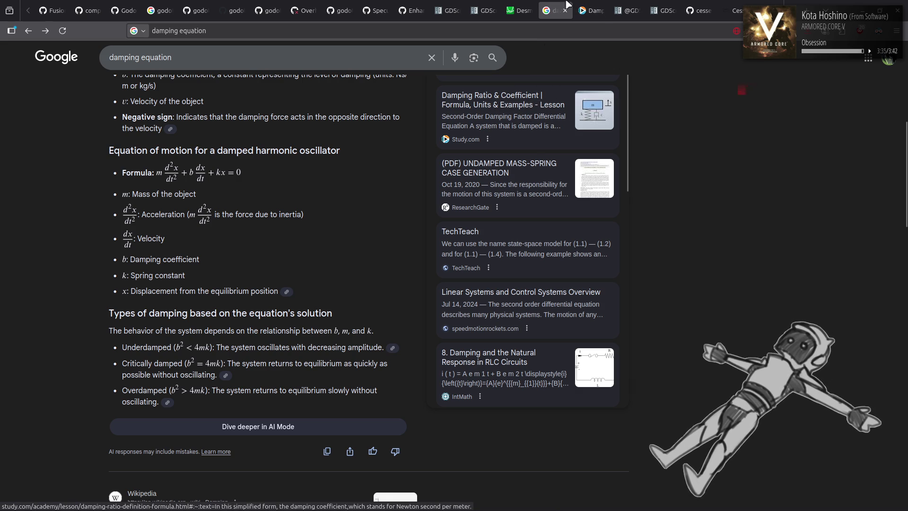
# View the Study.com lesson's quiz page and Introduction to Engineering course, then return to the results
pyautogui.hotkey('ctrl', 'Tab')
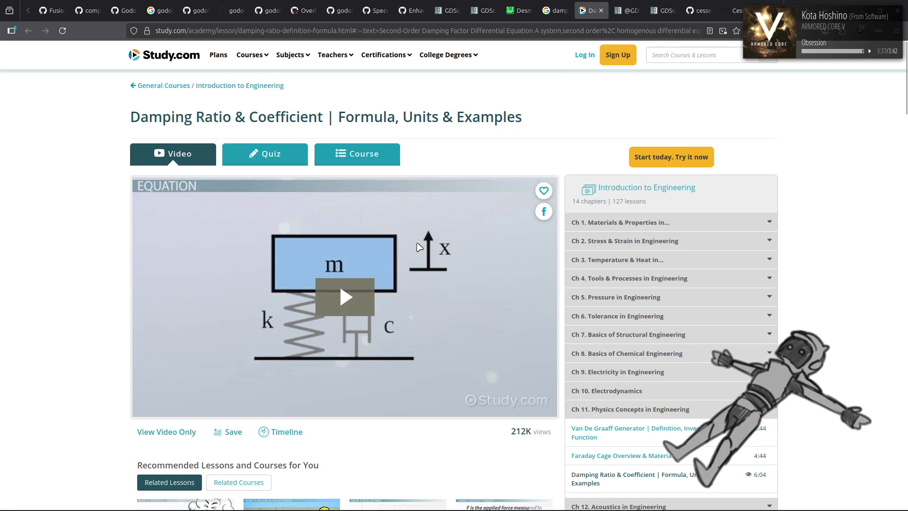
pyautogui.click(264, 153)
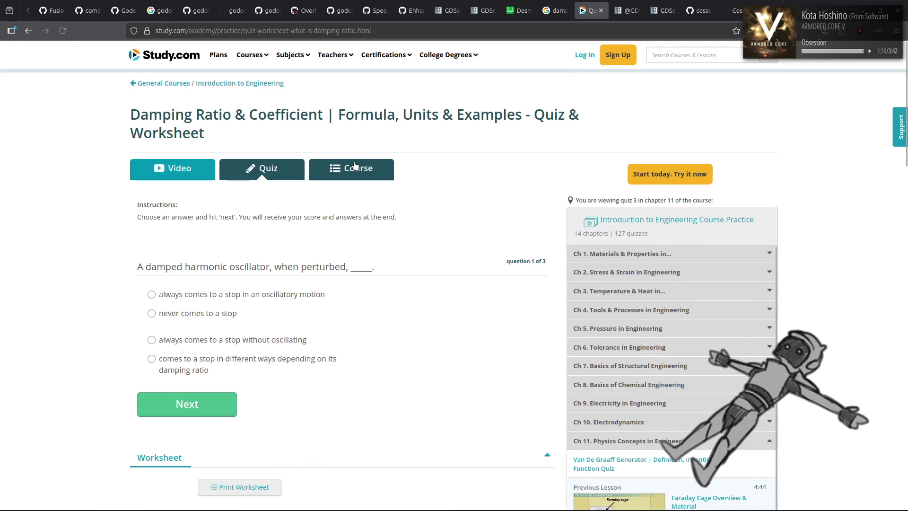
pyautogui.click(355, 167)
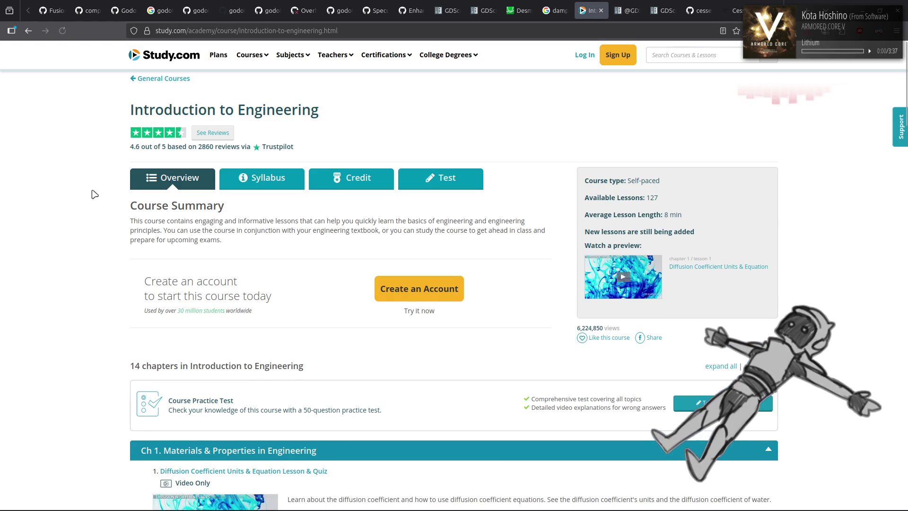
pyautogui.click(554, 10)
# Reopen and skim the Wikipedia Damping article, then add a blank new tab beside it
pyautogui.scroll(-10, 554, 198)
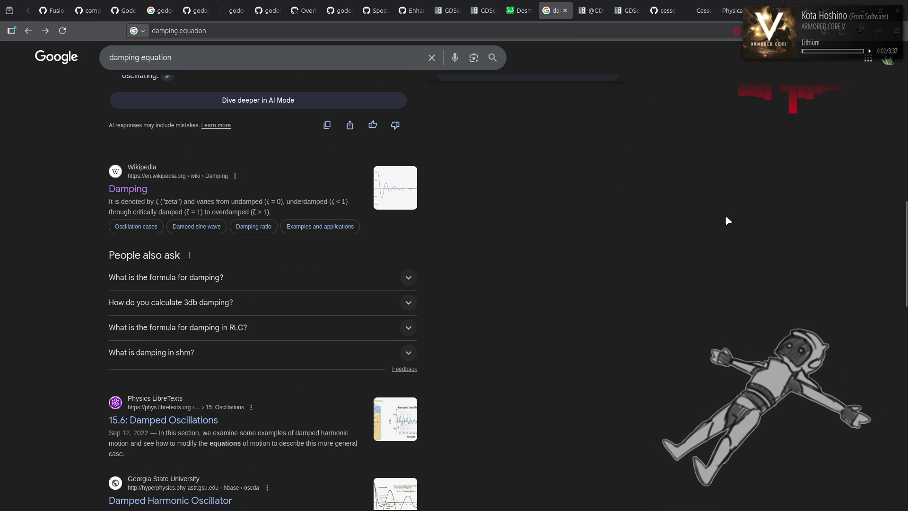
pyautogui.scroll(3, 383, 183)
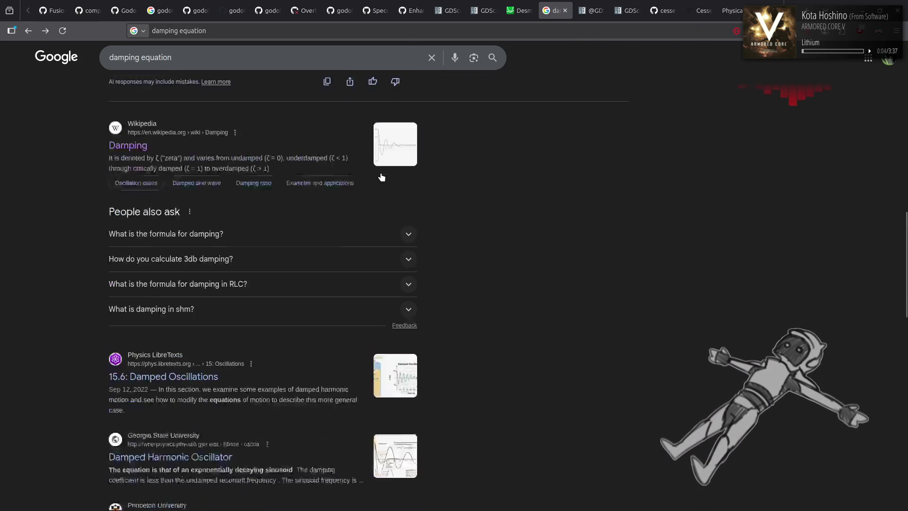
pyautogui.click(124, 191)
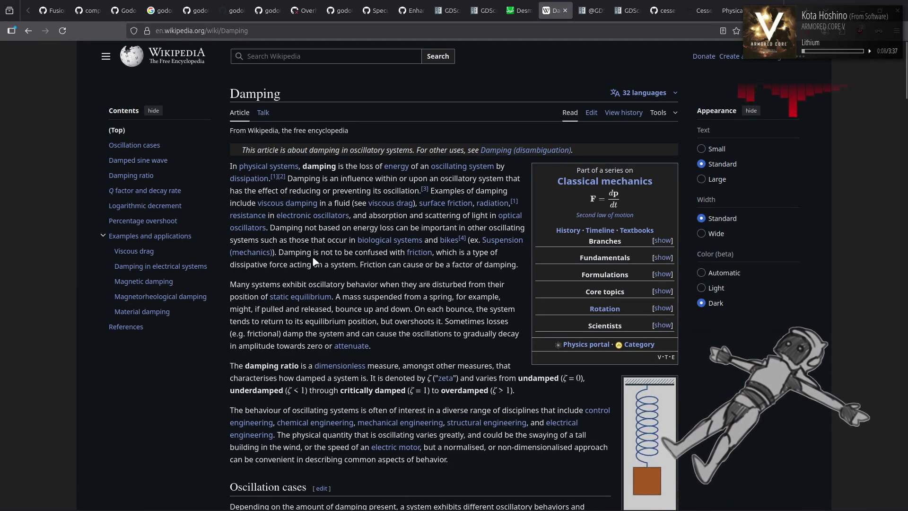
pyautogui.scroll(-2, 313, 262)
pyautogui.scroll(-20, 312, 257)
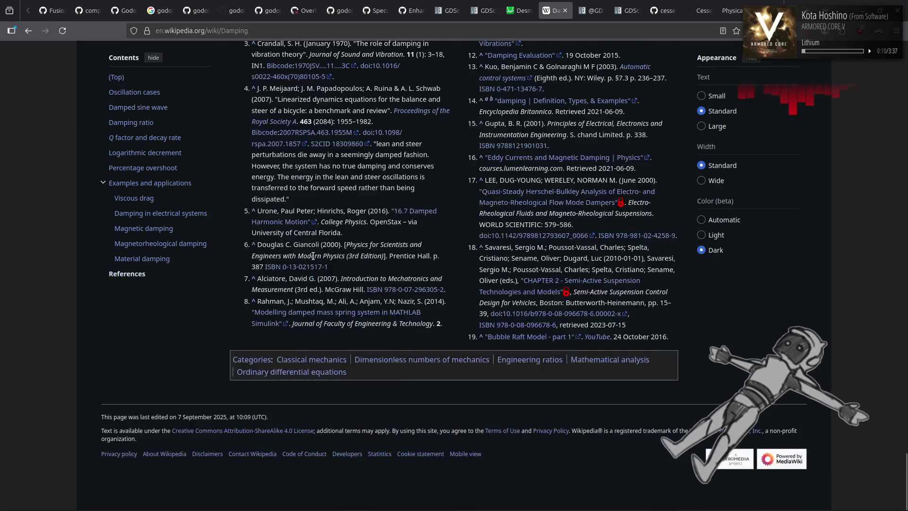
pyautogui.scroll(10, 315, 259)
pyautogui.scroll(10, 313, 255)
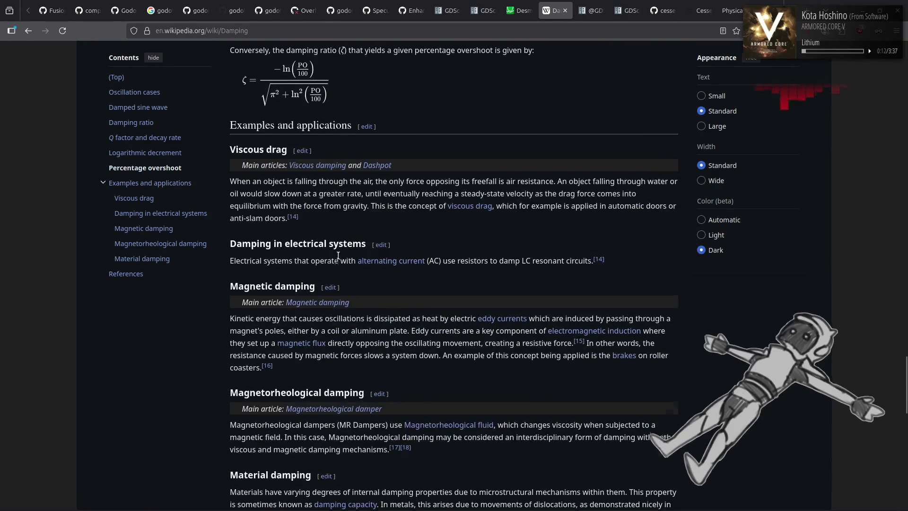
pyautogui.scroll(20, 391, 256)
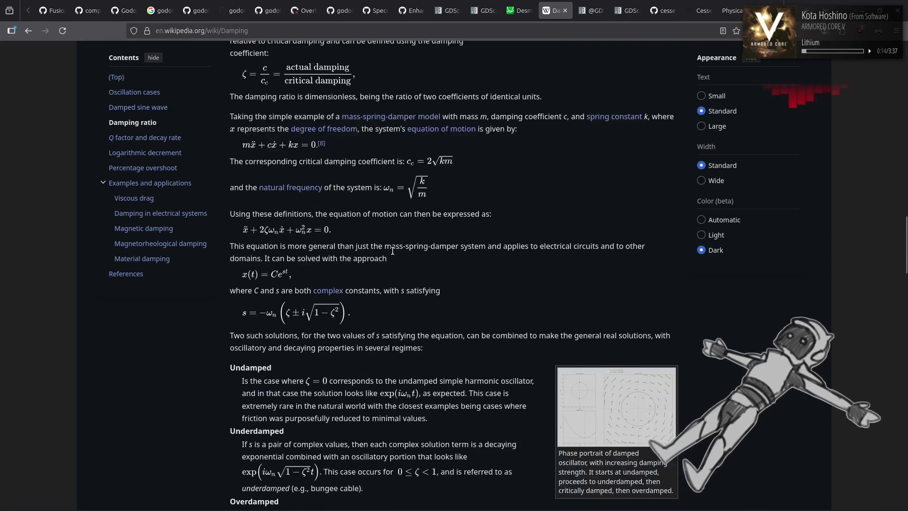
pyautogui.rightClick(557, 11)
pyautogui.click(570, 17)
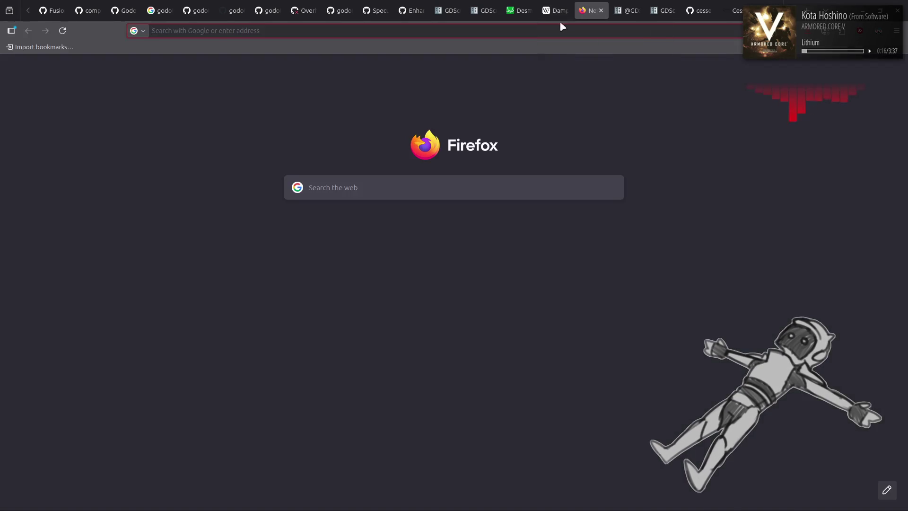
# Search Google for 'drag equation' and open the Wikipedia Drag equation article
pyautogui.write('dra')
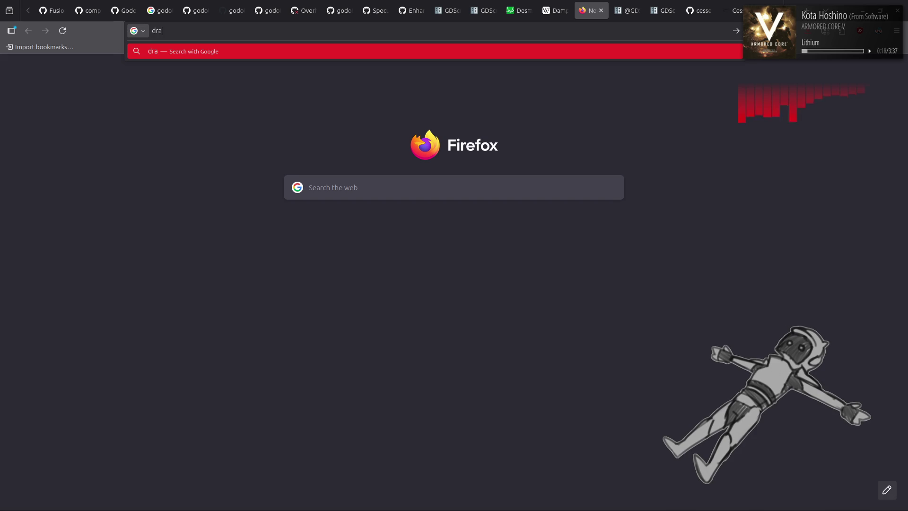
pyautogui.write('g equation')
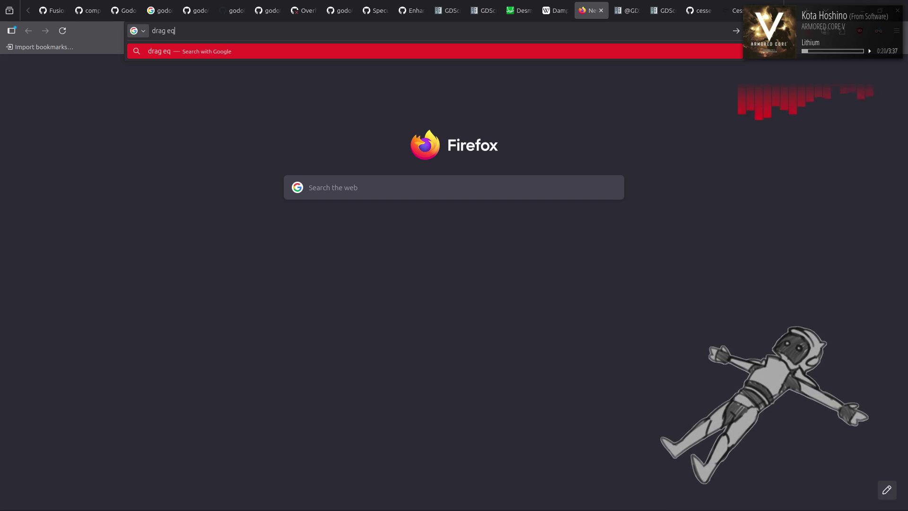
pyautogui.press('Return')
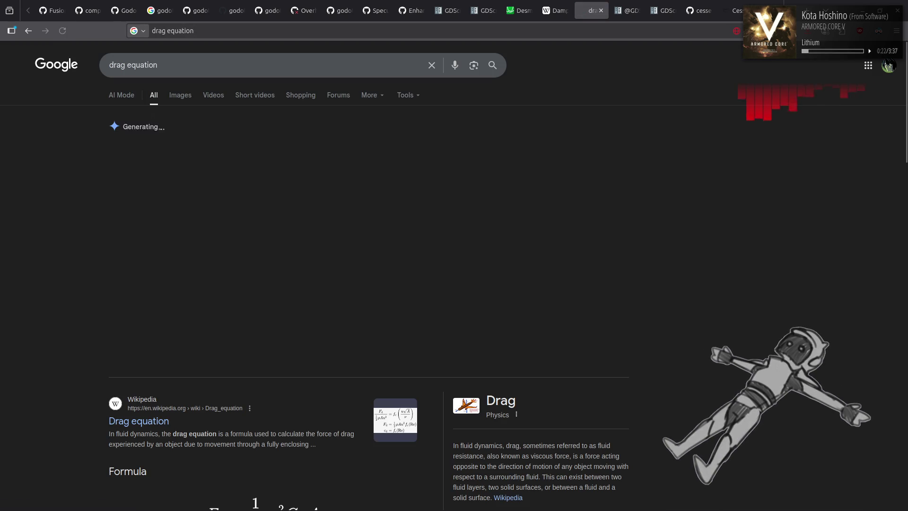
pyautogui.click(138, 423)
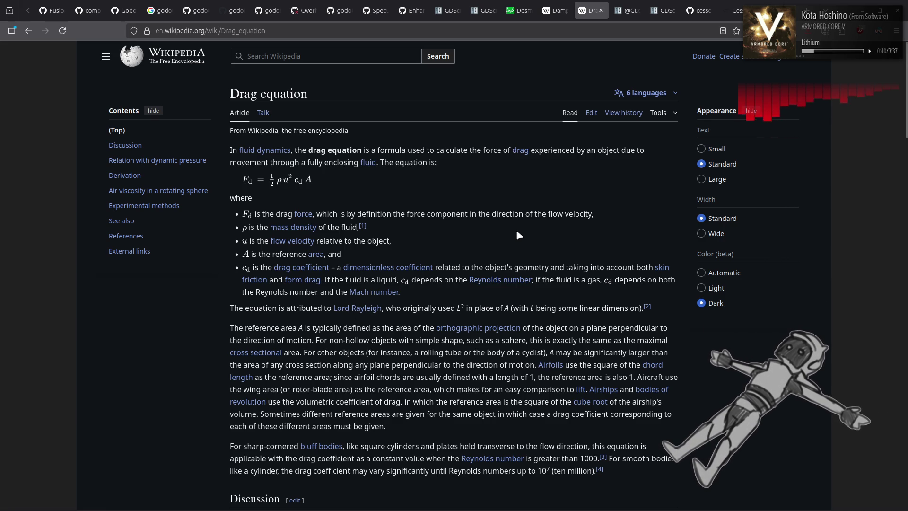
pyautogui.click(361, 308)
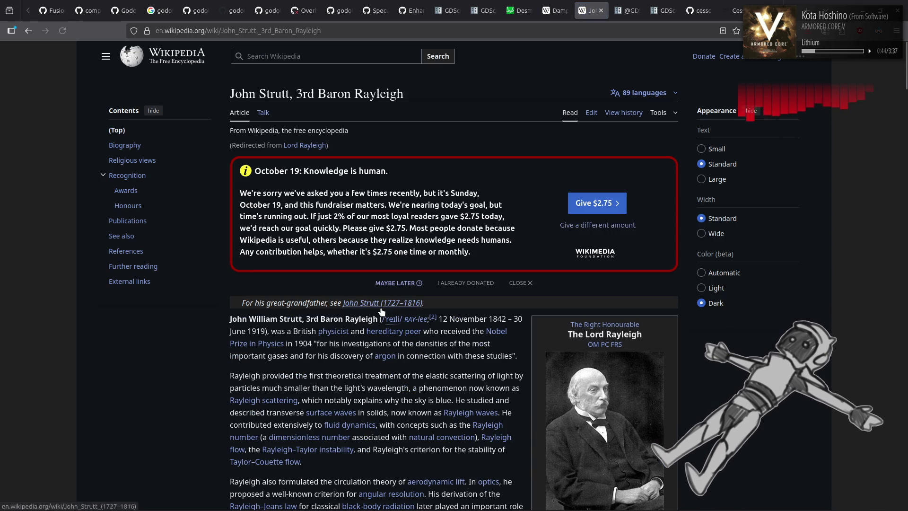
pyautogui.scroll(-5, 254, 276)
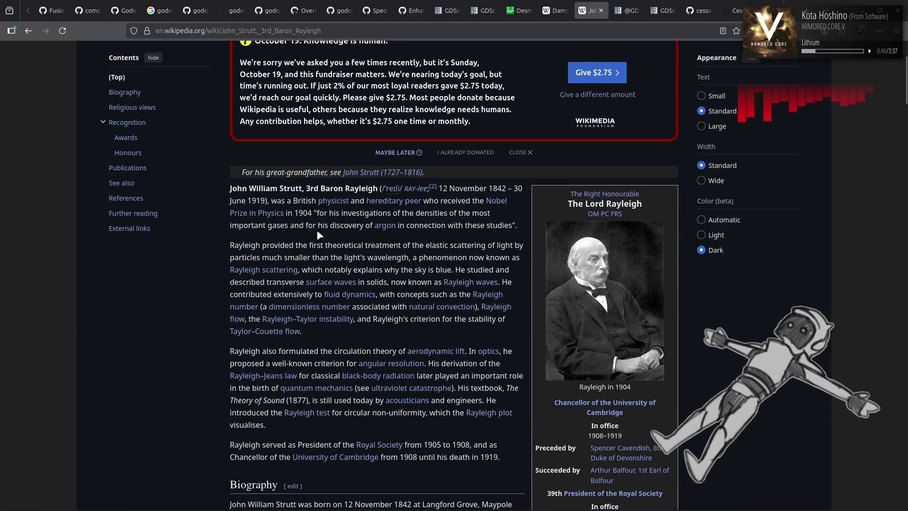
pyautogui.moveTo(375, 203)
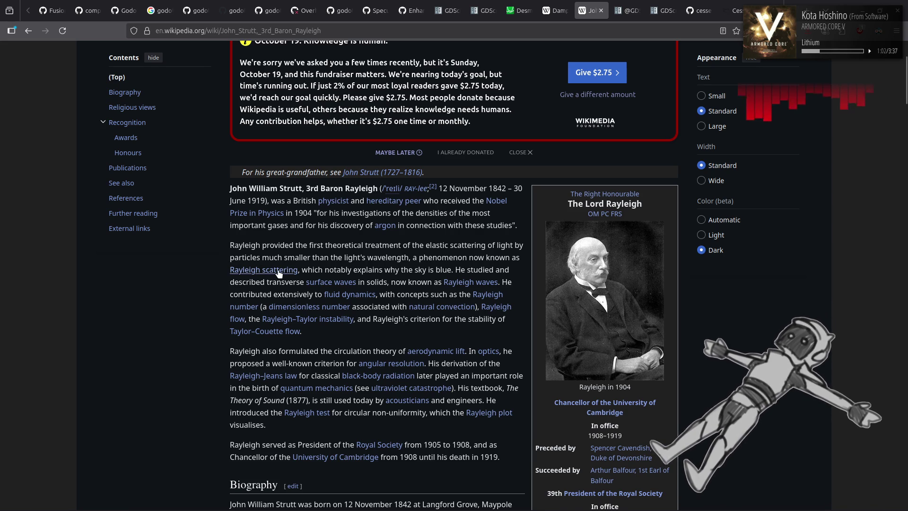
pyautogui.moveTo(280, 273)
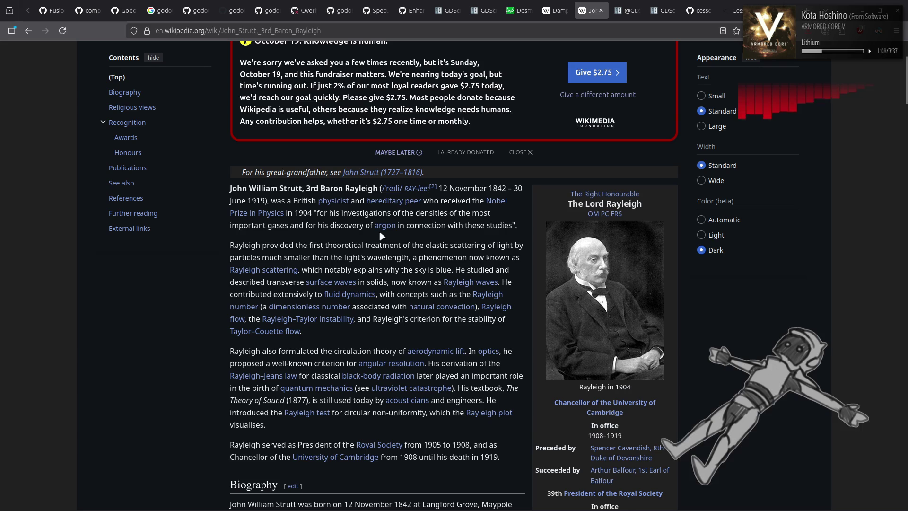
pyautogui.moveTo(384, 232)
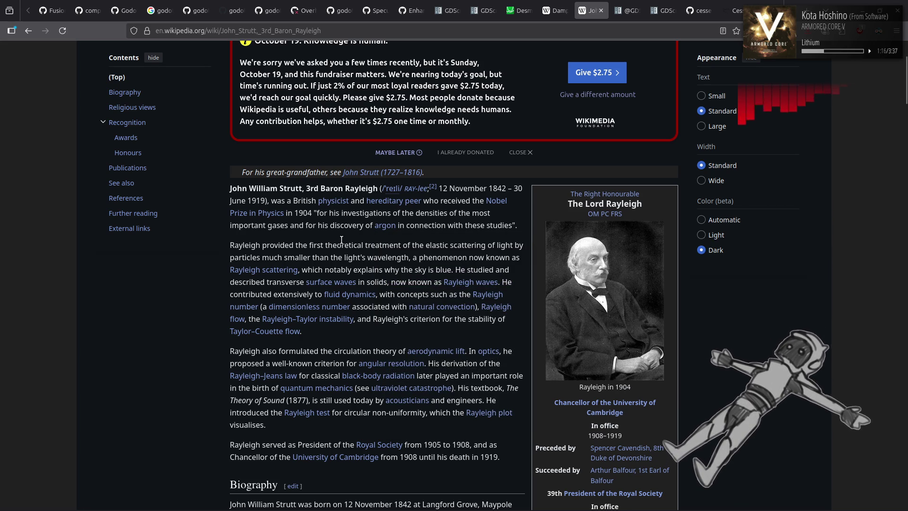
pyautogui.hotkey('alt', 'Left')
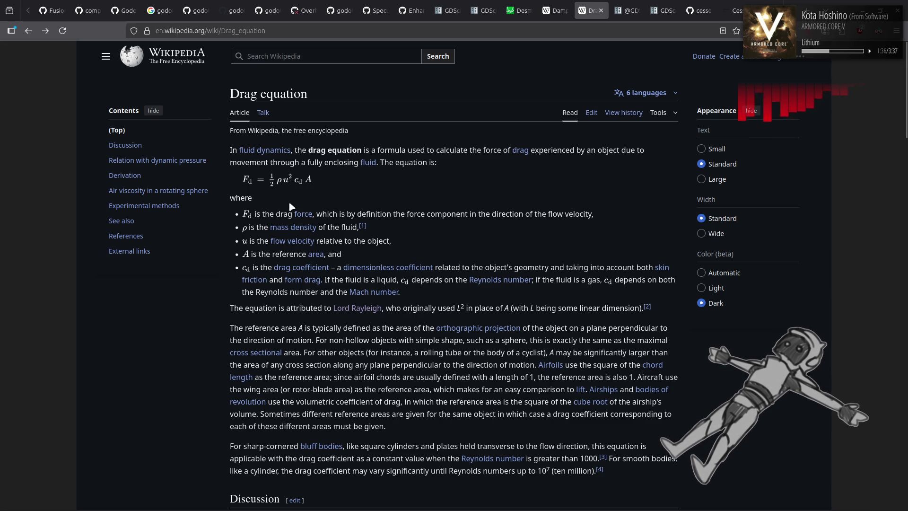
# Read down the Wikipedia article to its See also links
pyautogui.moveTo(283, 228)
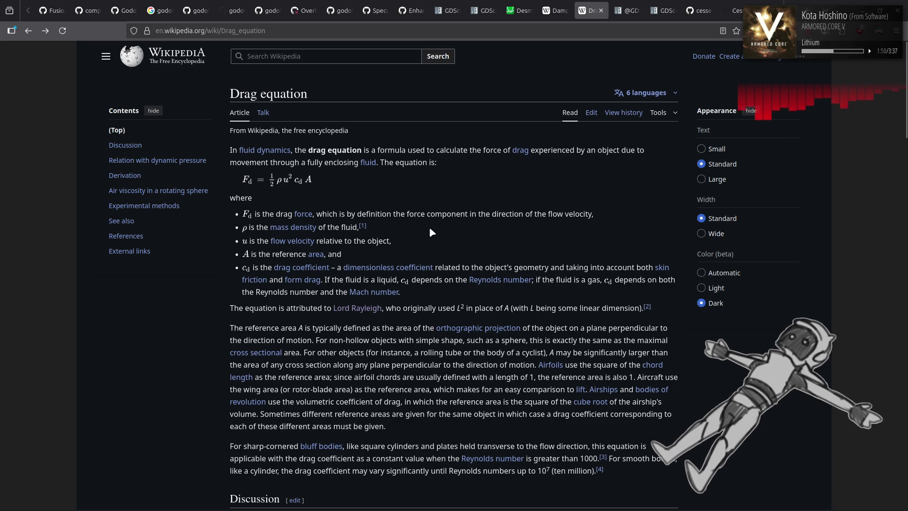
pyautogui.scroll(-2, 429, 225)
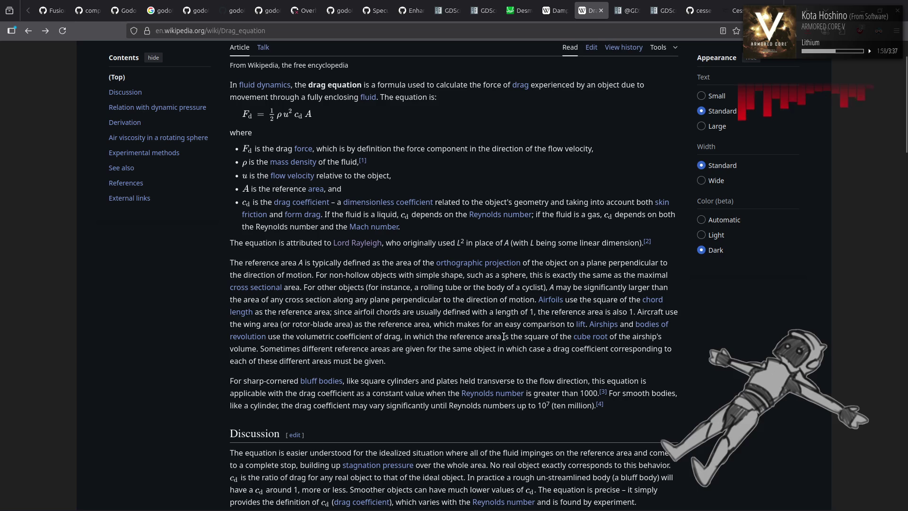
pyautogui.moveTo(498, 398)
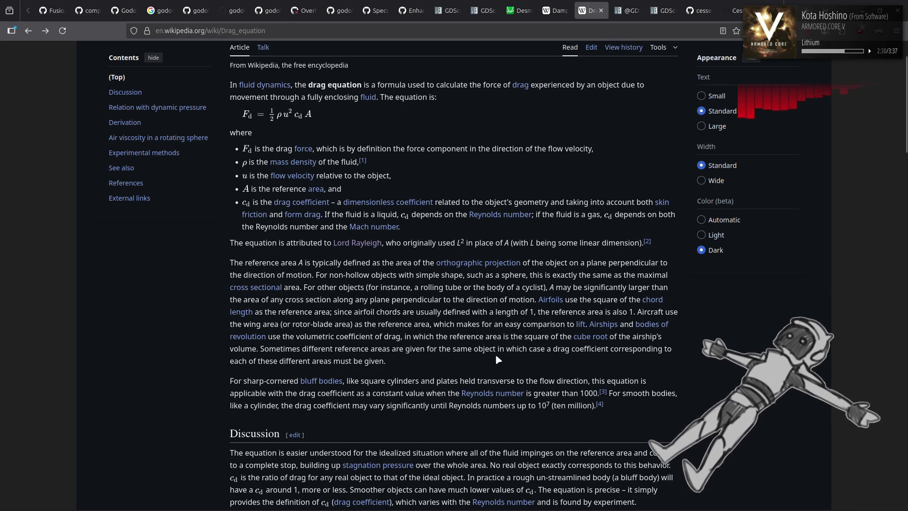
pyautogui.scroll(-3, 495, 354)
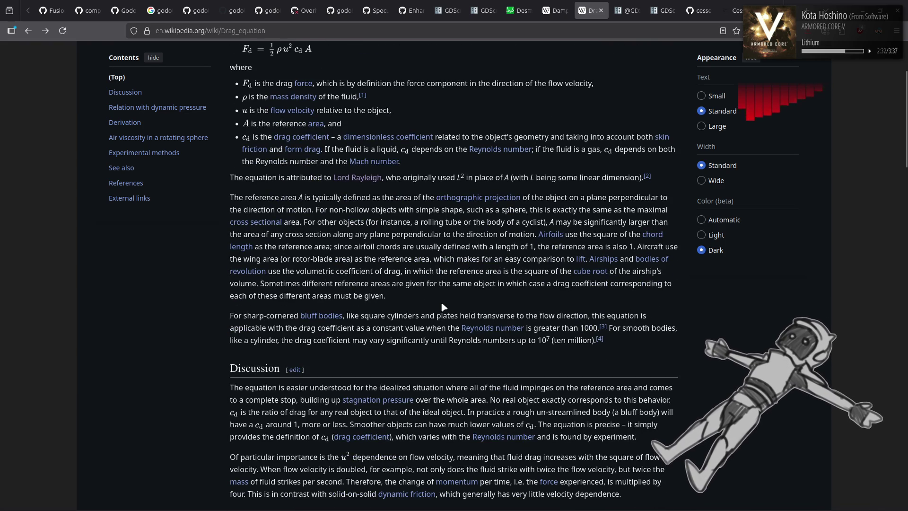
pyautogui.scroll(-8, 434, 296)
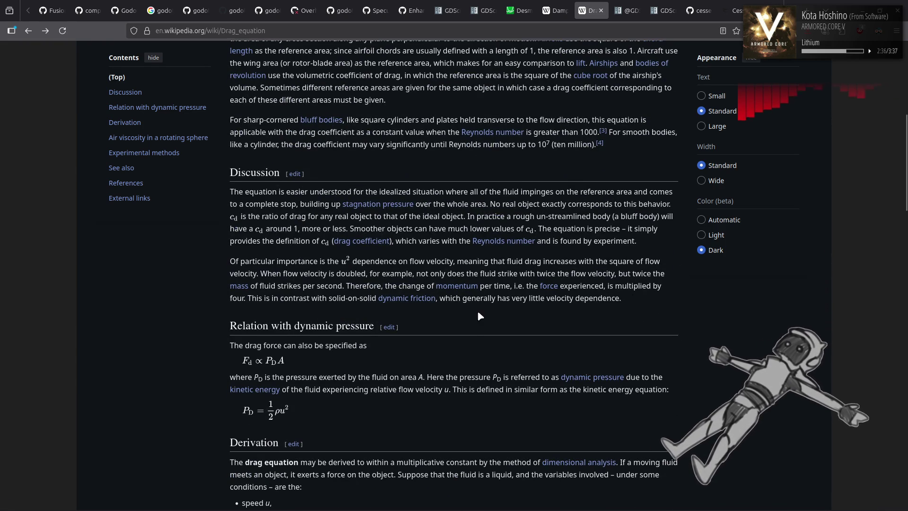
pyautogui.scroll(-15, 479, 313)
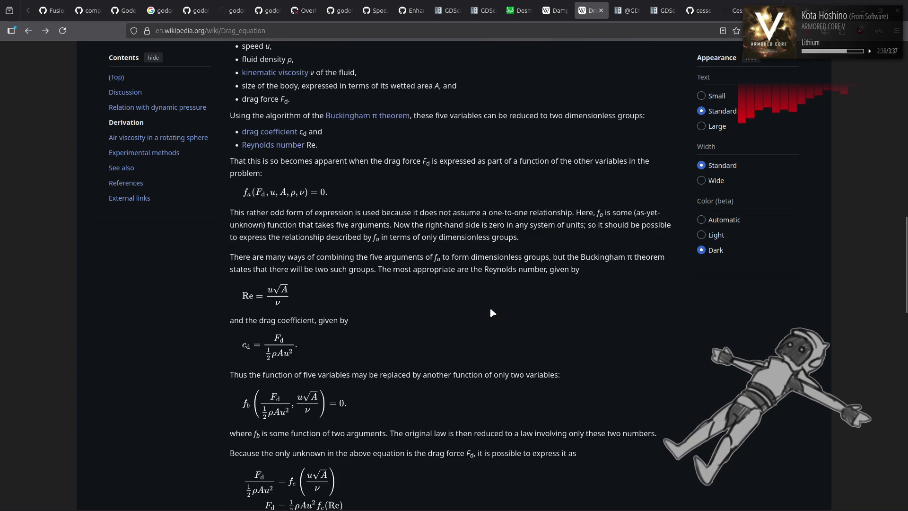
pyautogui.scroll(-9, 492, 311)
pyautogui.scroll(-7, 491, 311)
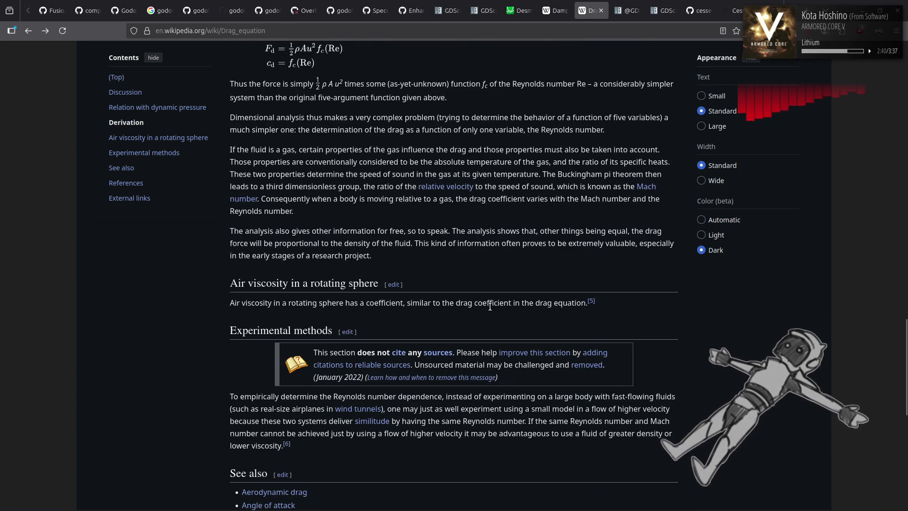
pyautogui.scroll(-5, 489, 306)
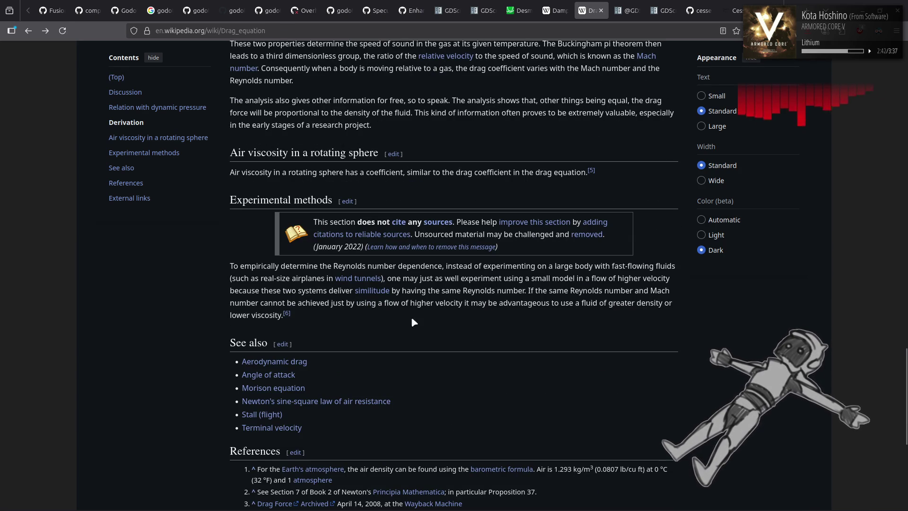
# Open Aerodynamic drag, Newton's sine-square law and Stall (flight) as background tabs, then switch to Drag (physics)
pyautogui.middleClick(265, 361)
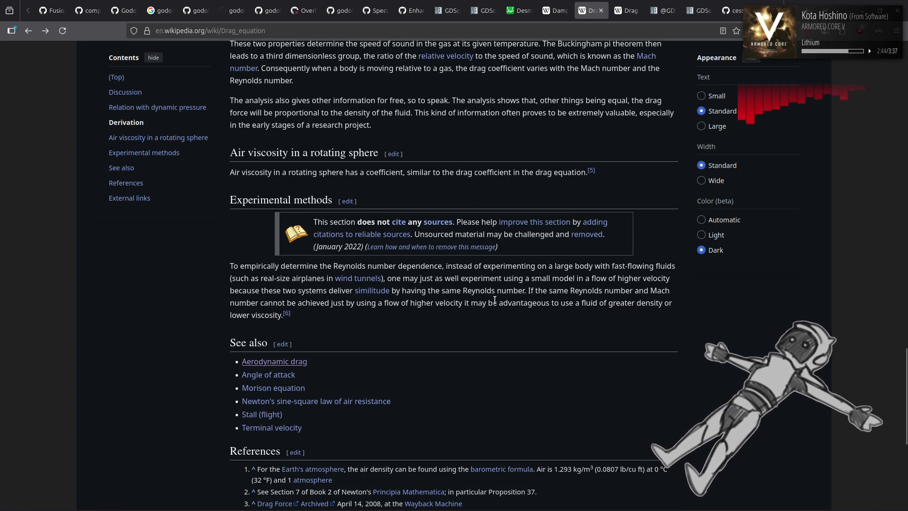
pyautogui.moveTo(275, 375)
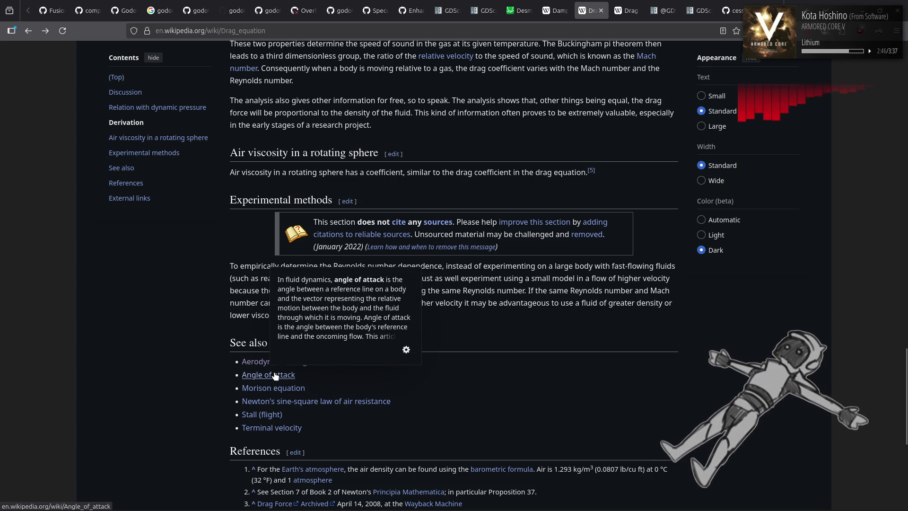
pyautogui.middleClick(274, 376)
pyautogui.moveTo(343, 403)
pyautogui.middleClick(276, 411)
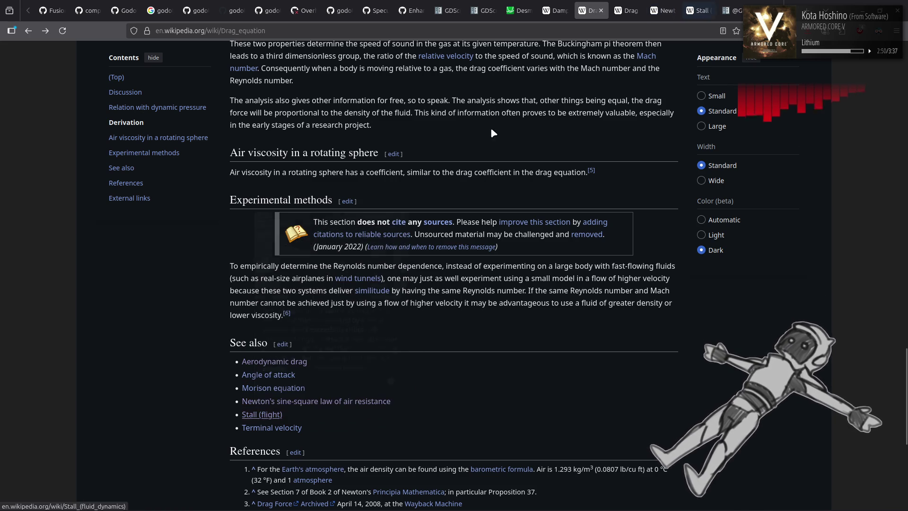
pyautogui.moveTo(276, 411)
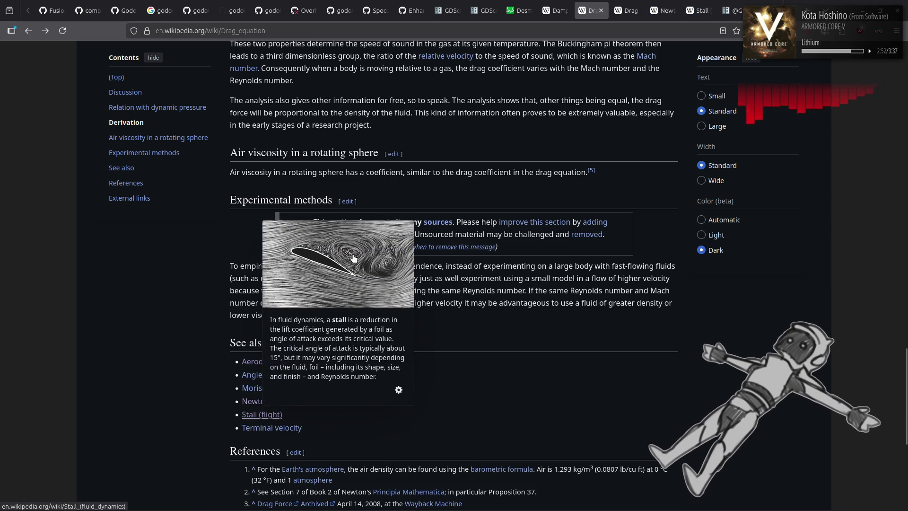
pyautogui.hotkey('ctrl', 'Tab')
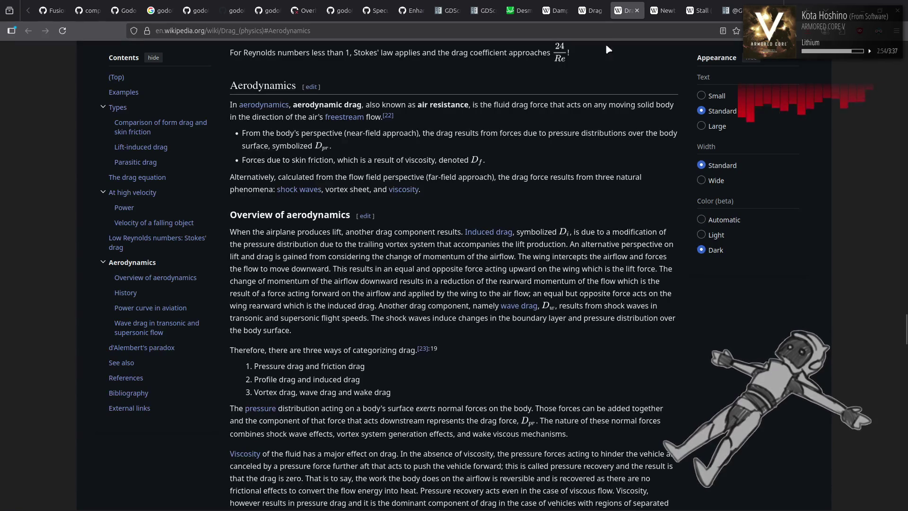
pyautogui.hotkey('ctrl', 'shift', 'Tab')
pyautogui.hotkey('ctrl', 'Tab')
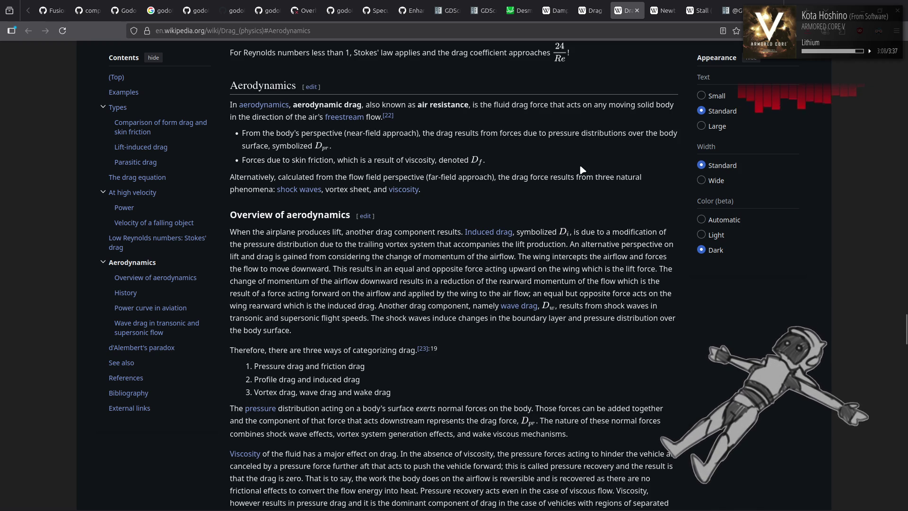
pyautogui.scroll(-5, 558, 173)
pyautogui.scroll(-3, 557, 171)
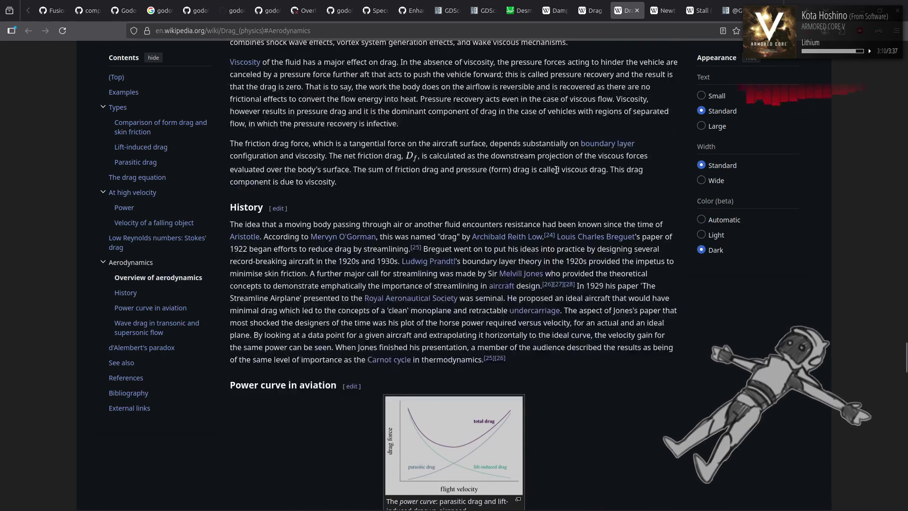
pyautogui.scroll(7, 553, 173)
pyautogui.scroll(3, 554, 174)
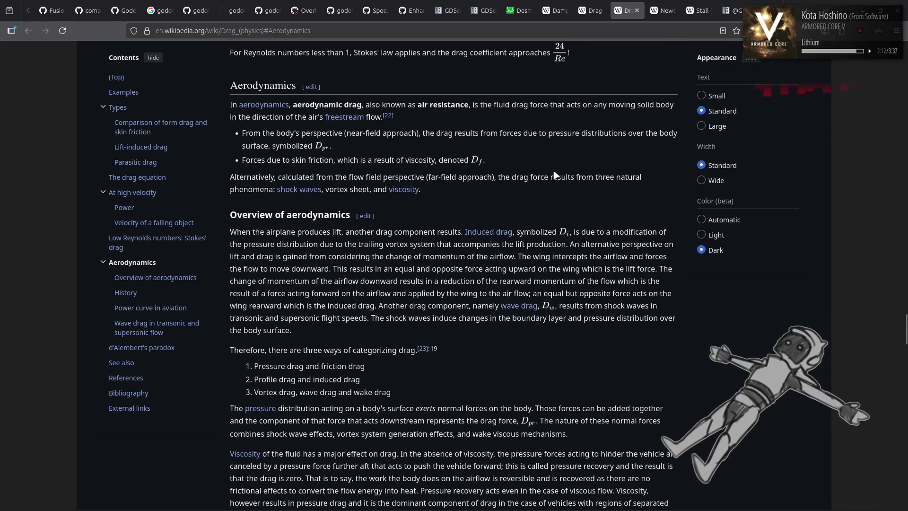
pyautogui.scroll(-6, 555, 175)
pyautogui.scroll(-4, 554, 172)
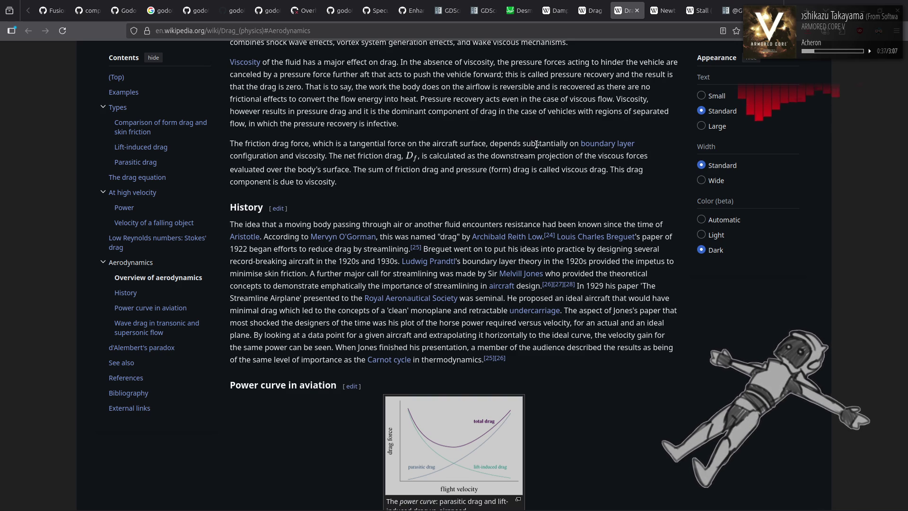
pyautogui.scroll(-4, 544, 149)
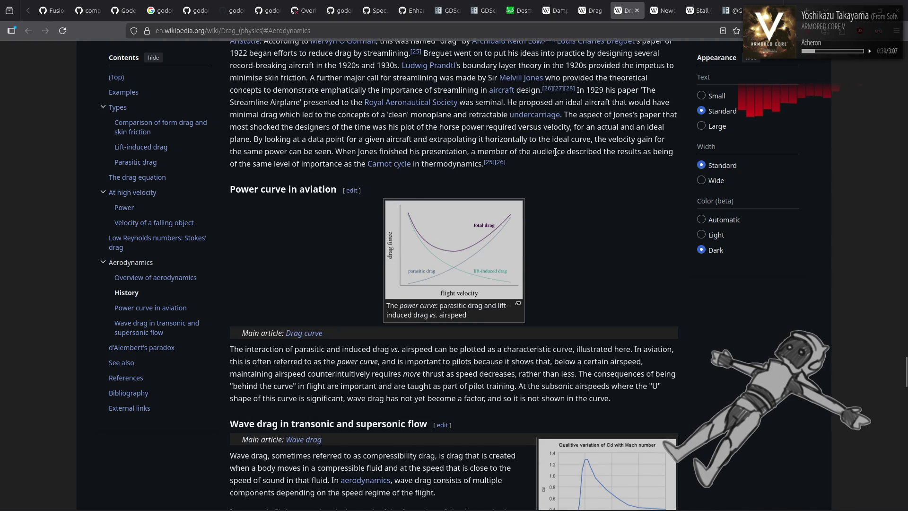
pyautogui.middleClick(436, 243)
pyautogui.click(659, 2)
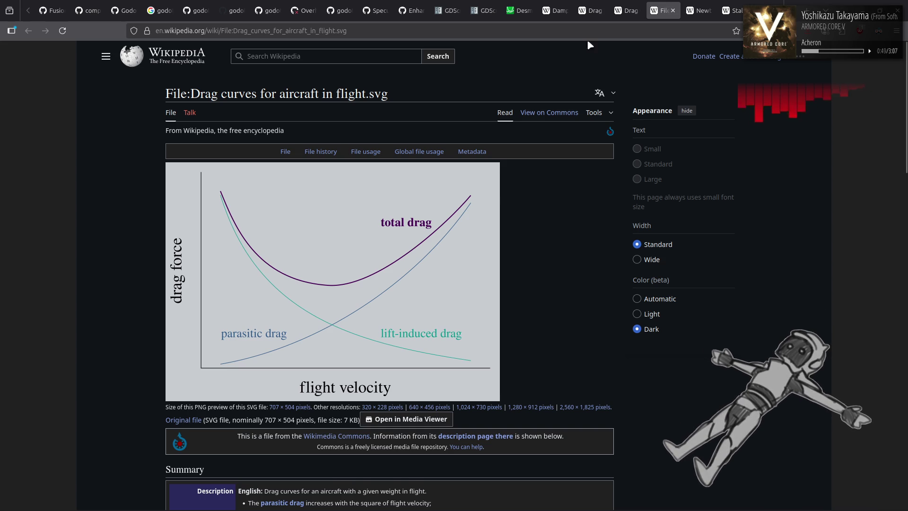
pyautogui.hotkey('ctrl', 'w')
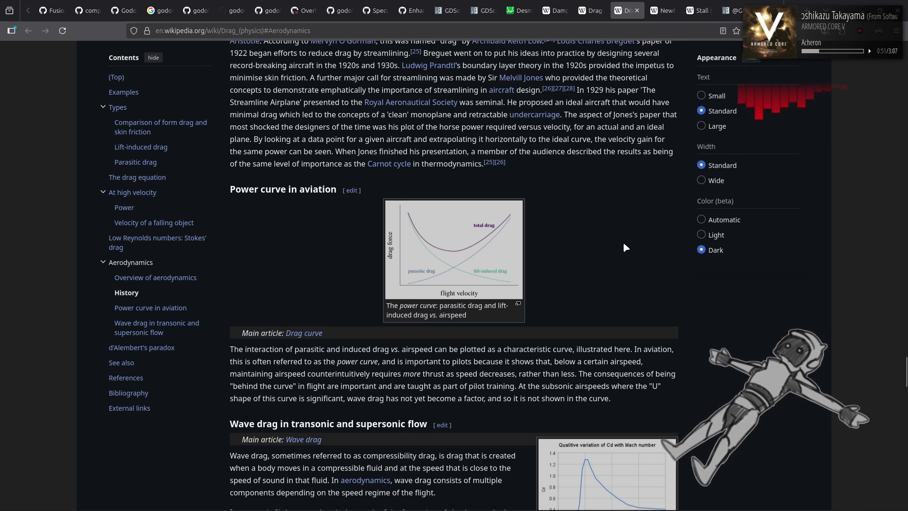
pyautogui.scroll(-4, 623, 248)
pyautogui.middleClick(586, 284)
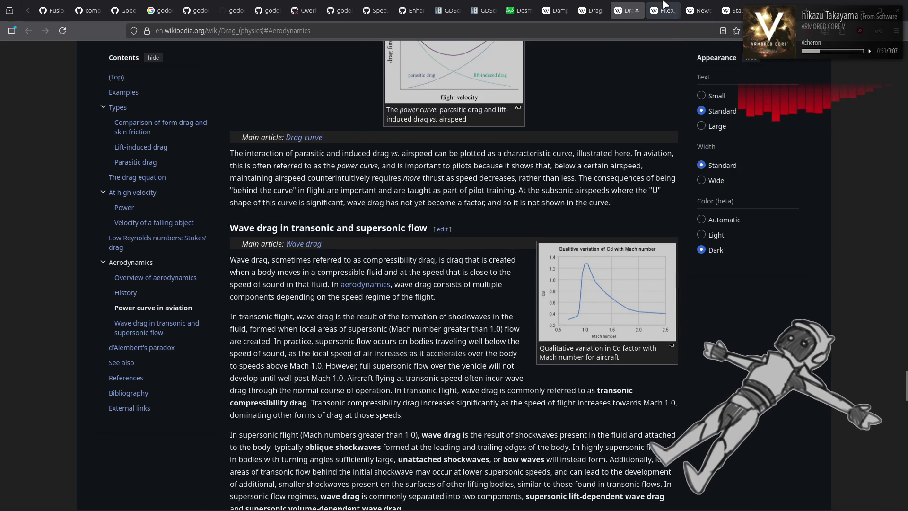
pyautogui.click(665, 10)
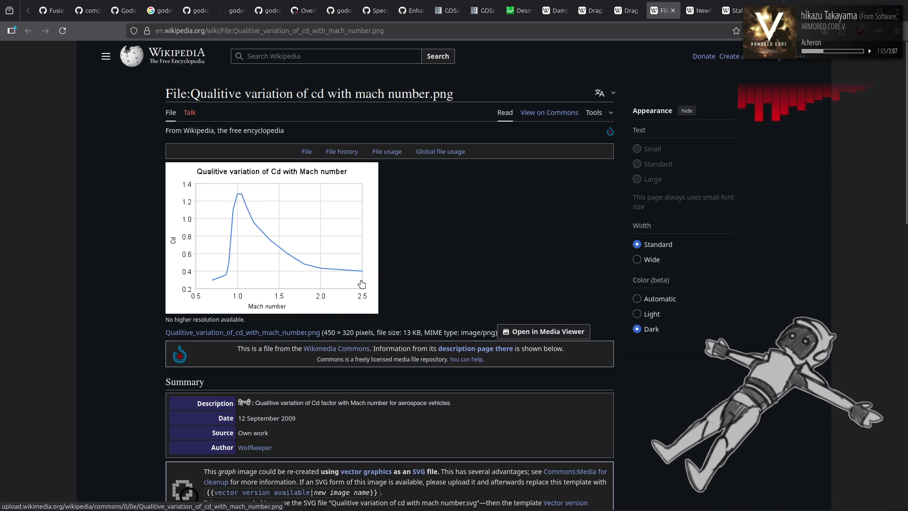
pyautogui.middleClick(658, 5)
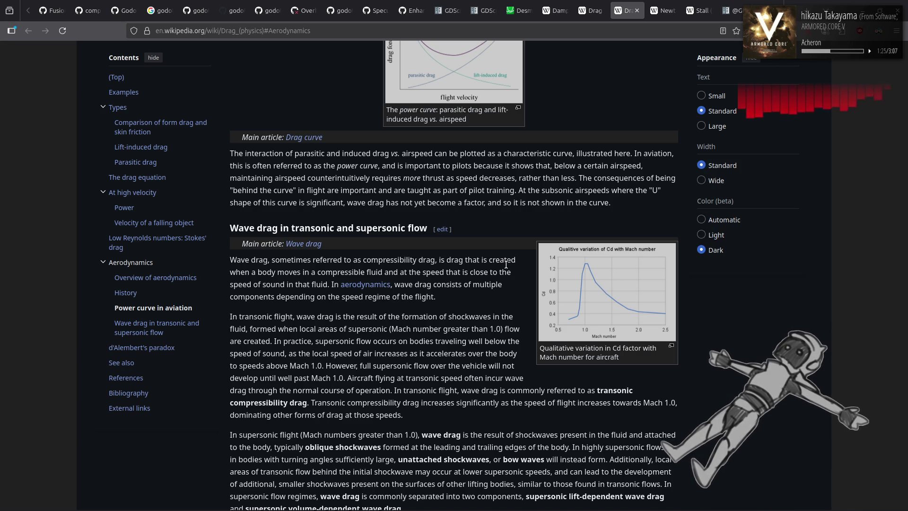
pyautogui.scroll(-2, 504, 264)
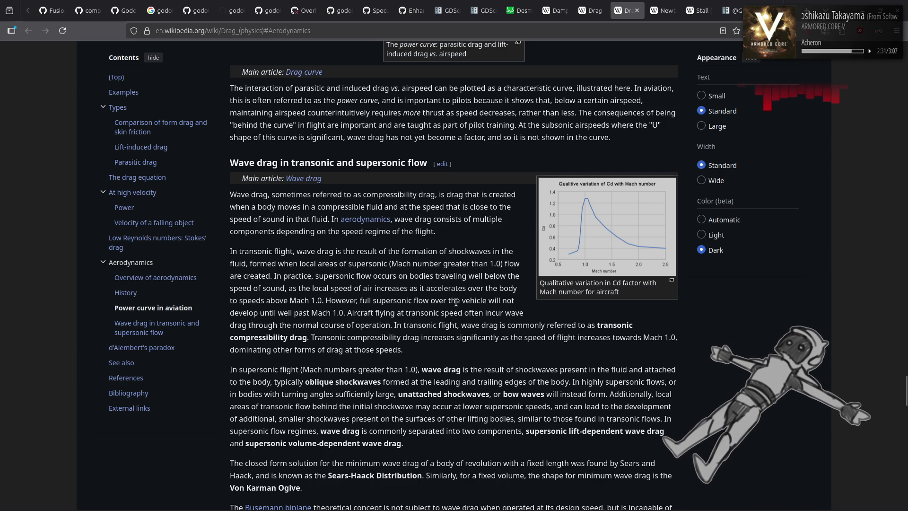
pyautogui.scroll(-3, 458, 296)
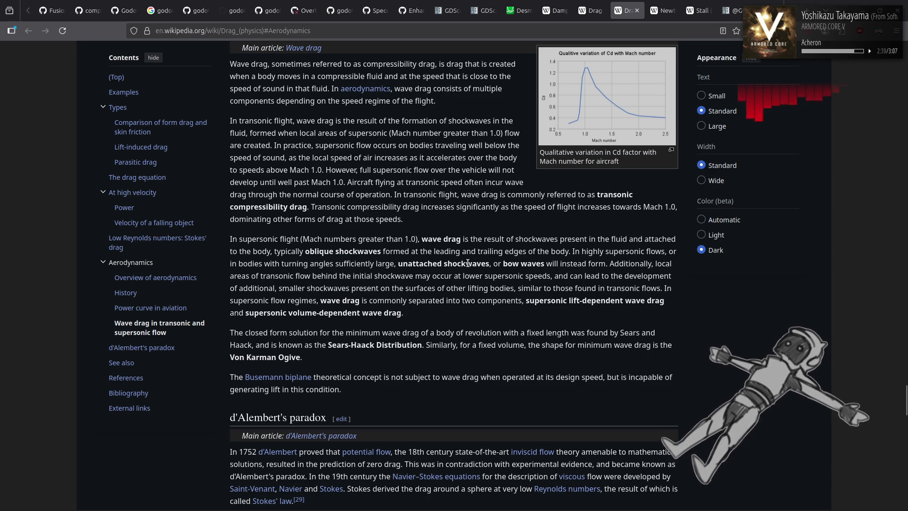
pyautogui.scroll(-4, 467, 263)
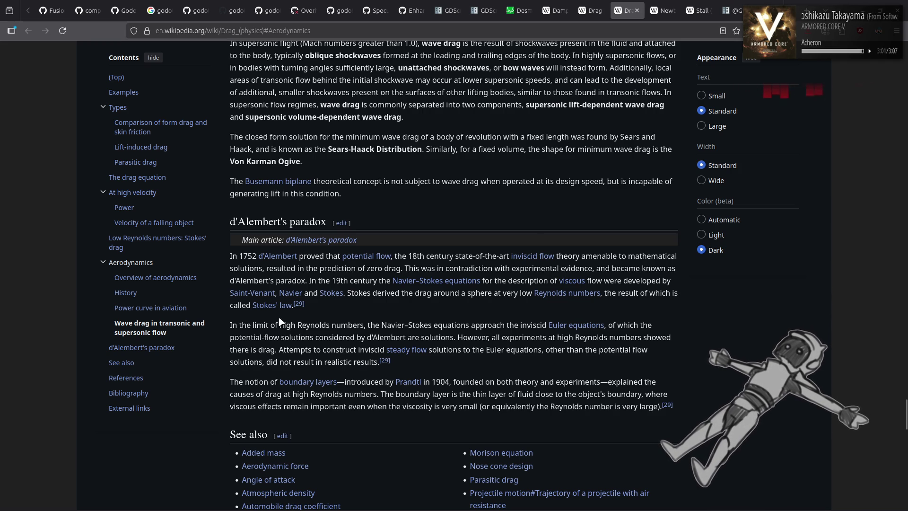
pyautogui.moveTo(273, 307)
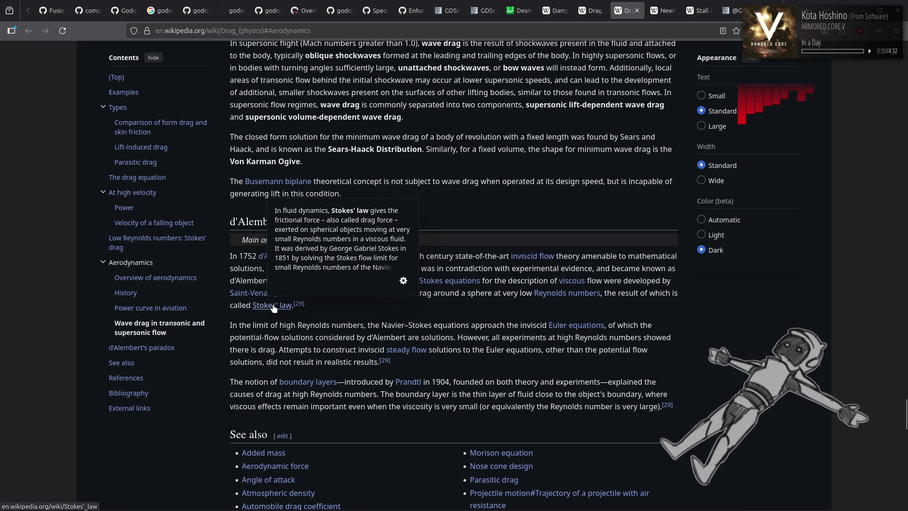
# Open the Stokes' law and Euler equations links in background tabs and switch to Stokes' law
pyautogui.middleClick(273, 307)
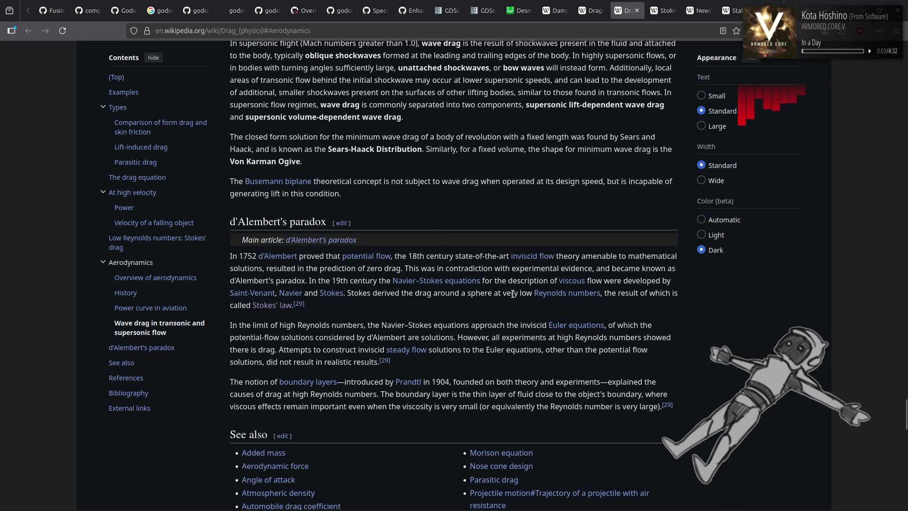
pyautogui.middleClick(574, 331)
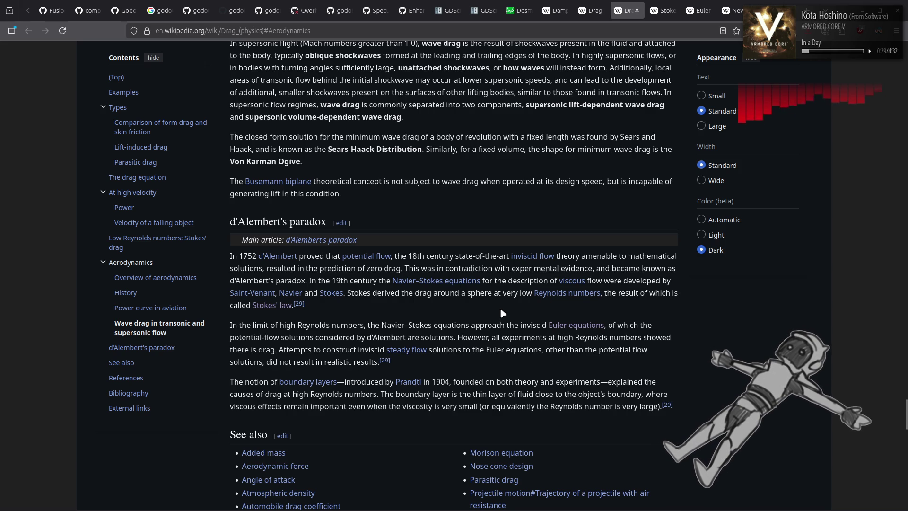
pyautogui.hotkey('ctrl', 'Tab')
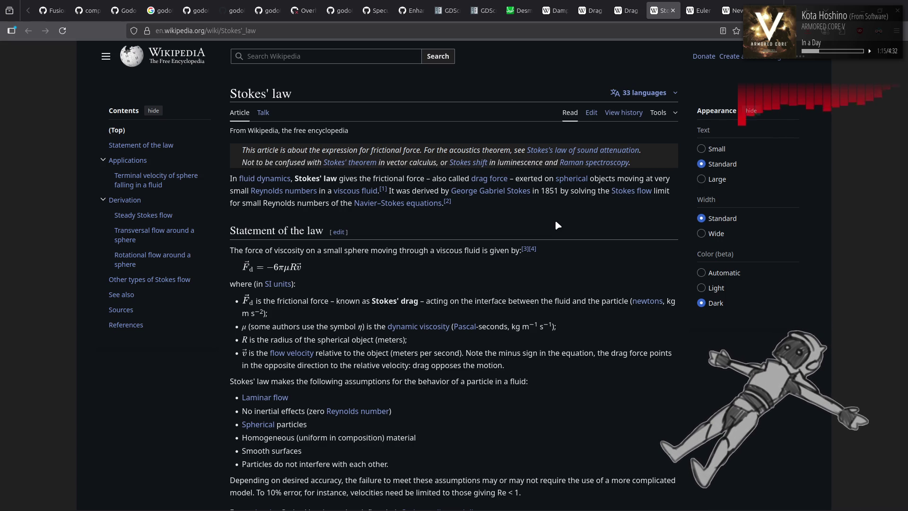
# Close the Stokes' law tab, skim the Euler equations article, then close it too
pyautogui.click(672, 10)
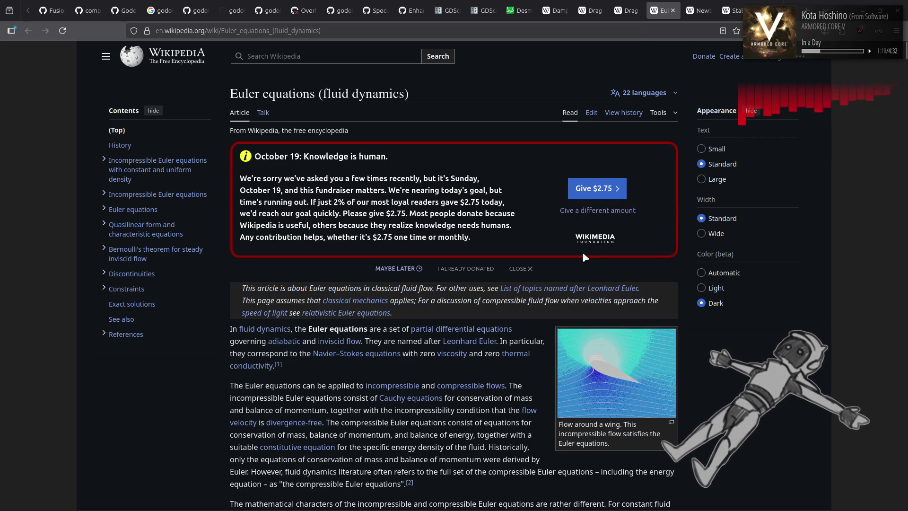
pyautogui.scroll(-3, 579, 252)
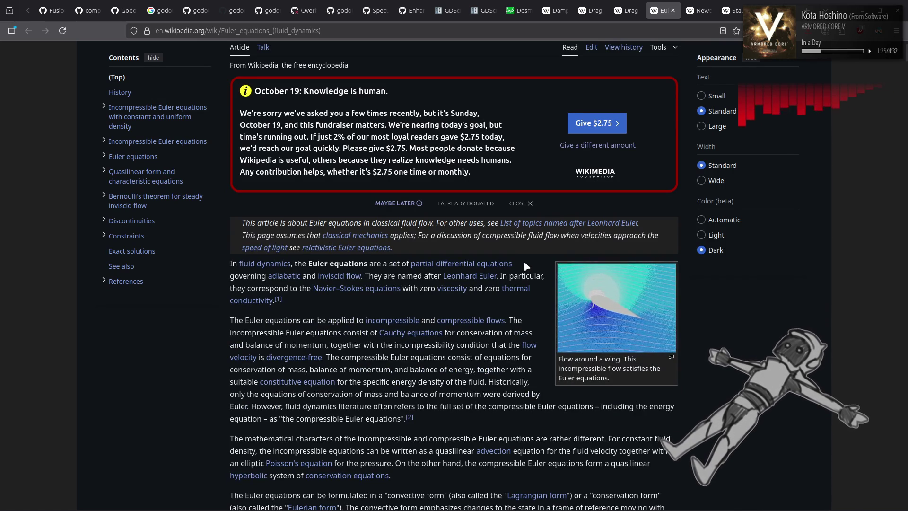
pyautogui.scroll(-10, 530, 271)
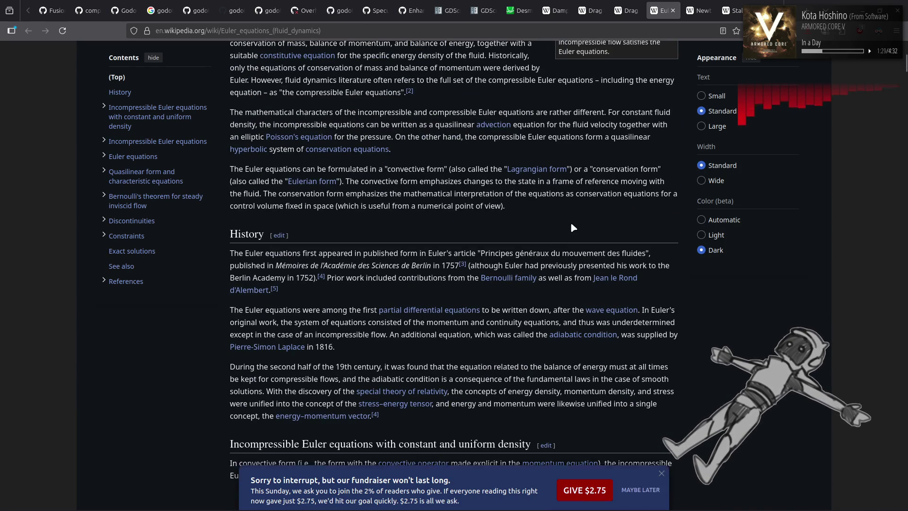
pyautogui.scroll(-6, 571, 226)
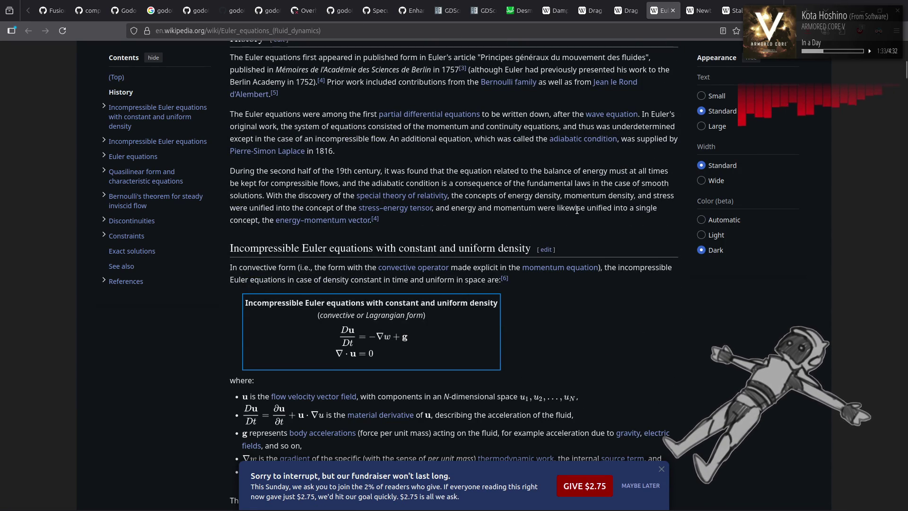
pyautogui.middleClick(661, 10)
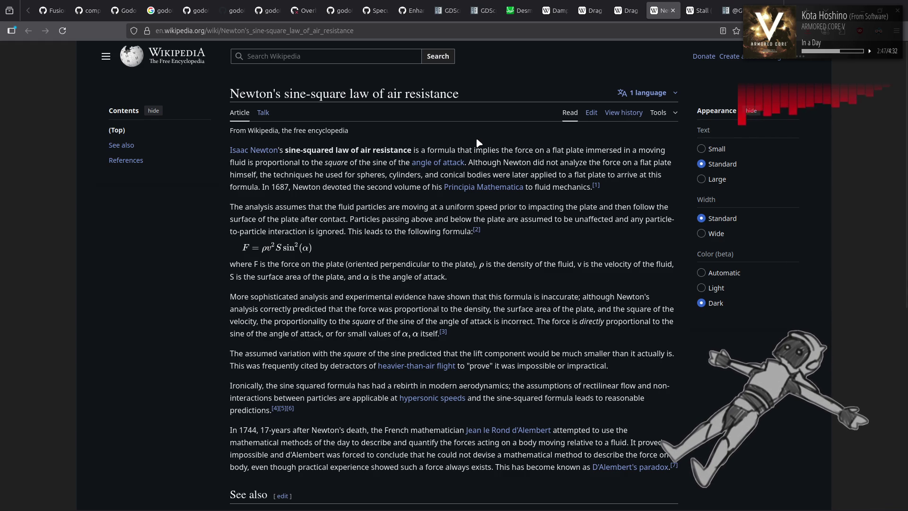
# Scroll through Newton's sine-square law article and close its tab
pyautogui.scroll(-3, 480, 138)
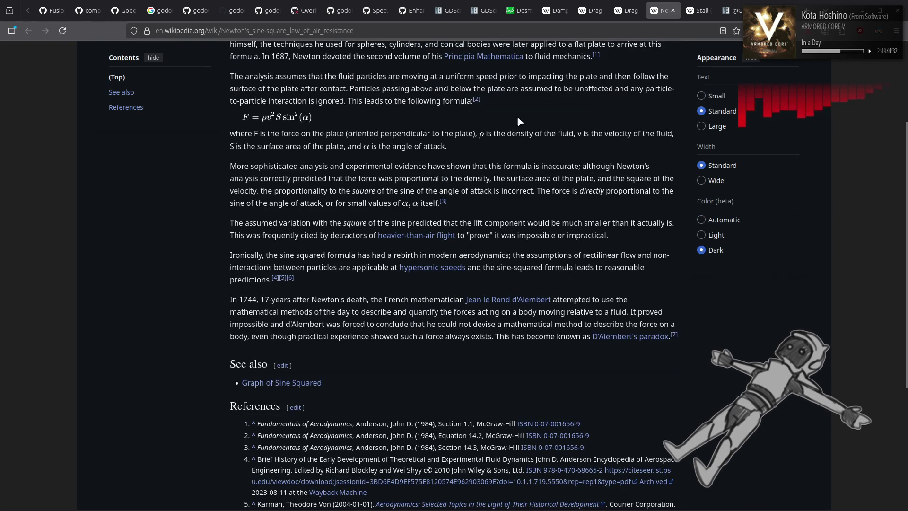
pyautogui.middleClick(651, 4)
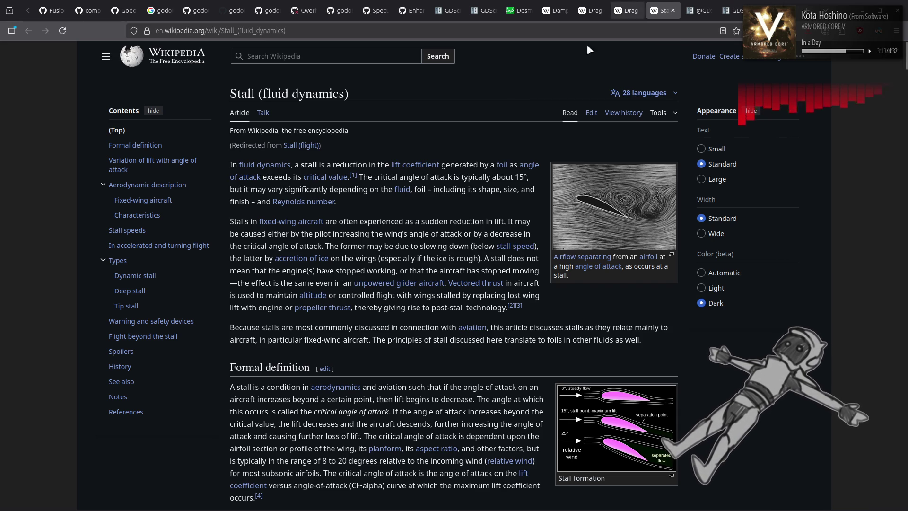
# Scroll Stall (fluid dynamics) to the Fixed-wing aircraft section, then return to the Drag (physics) tab
pyautogui.scroll(-5, 503, 86)
pyautogui.scroll(-1, 504, 89)
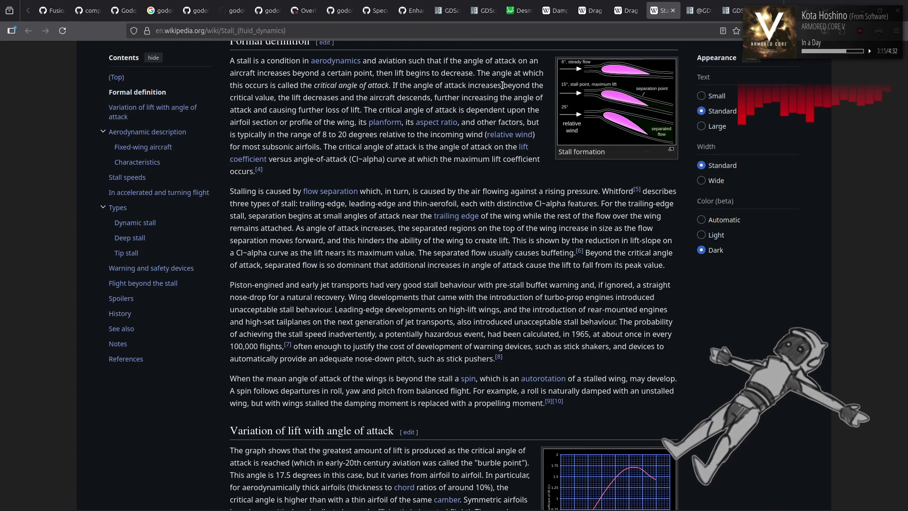
pyautogui.scroll(-4, 502, 85)
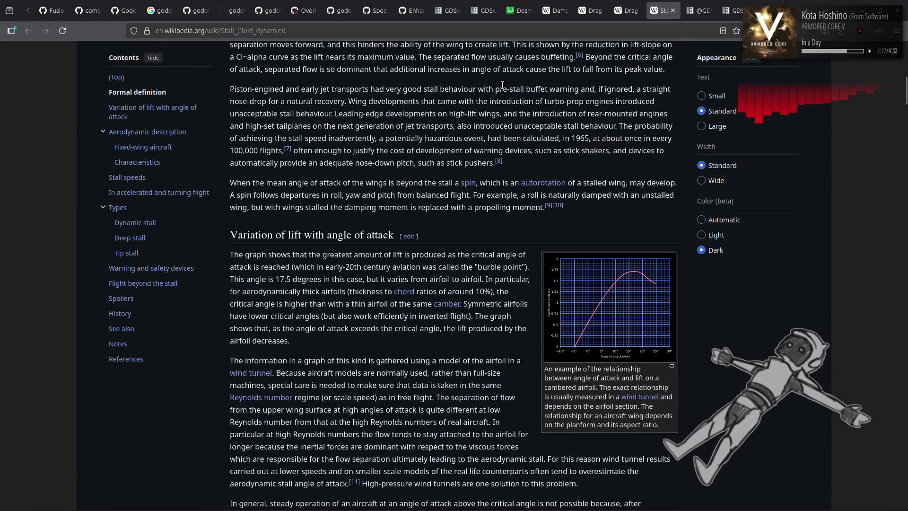
pyautogui.scroll(-5, 502, 85)
pyautogui.scroll(-7, 502, 85)
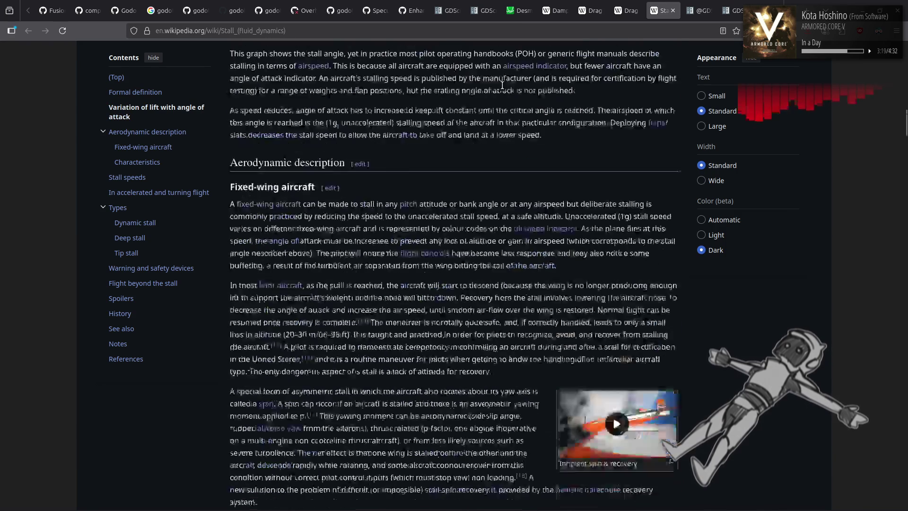
pyautogui.click(619, 4)
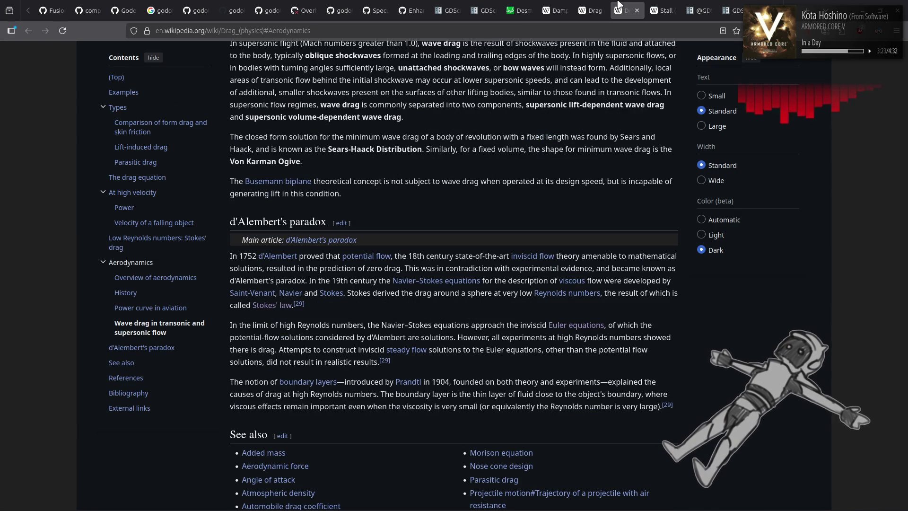
# Close the Drag (physics) article and scroll the Drag equation article up to its Derivation section
pyautogui.hotkey('ctrl', 'pageup')
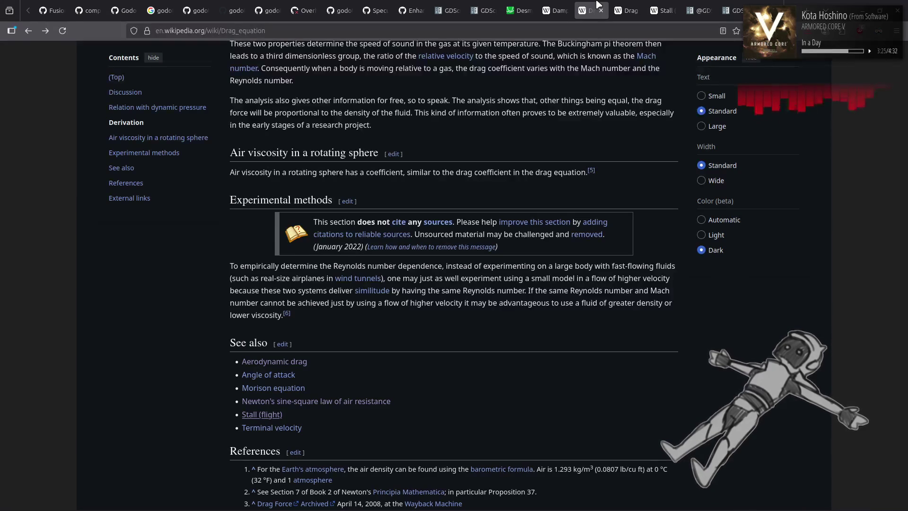
pyautogui.middleClick(617, 4)
pyautogui.scroll(5, 537, 118)
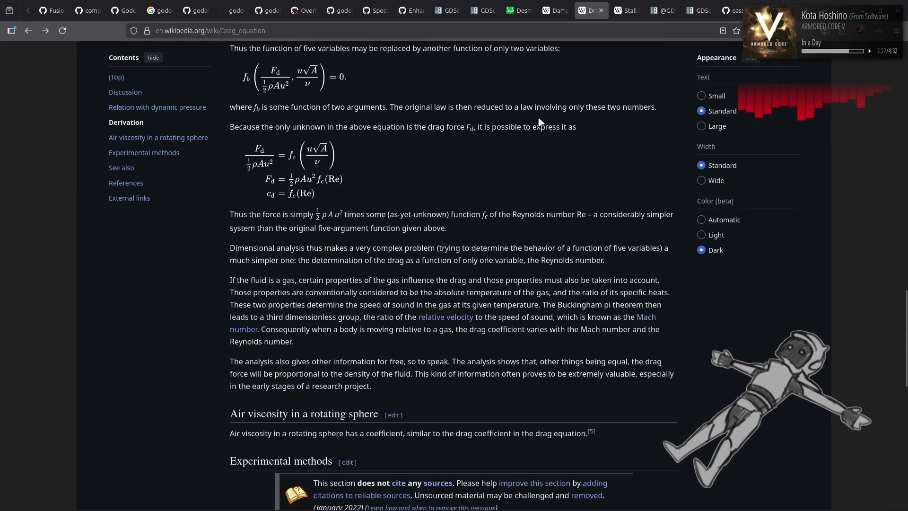
pyautogui.scroll(4, 538, 122)
pyautogui.scroll(5, 539, 122)
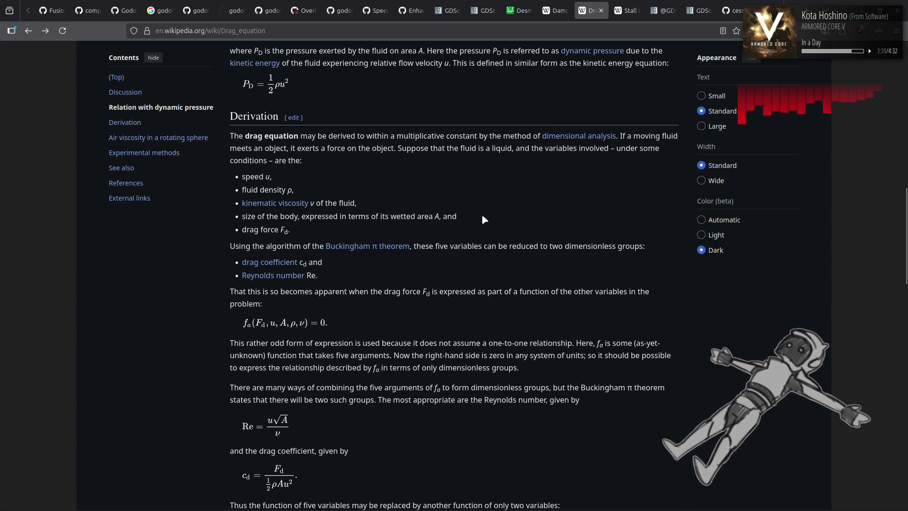
pyautogui.hotkey('alt', 'Tab')
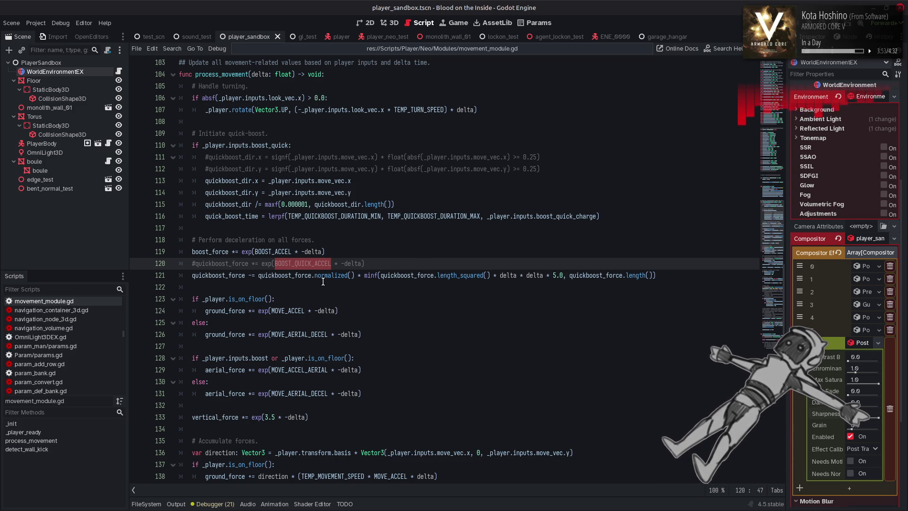
# Change line 121 so quickboost_force uses -= instead of plain assignment
pyautogui.click(252, 276)
pyautogui.press('BackSpace')
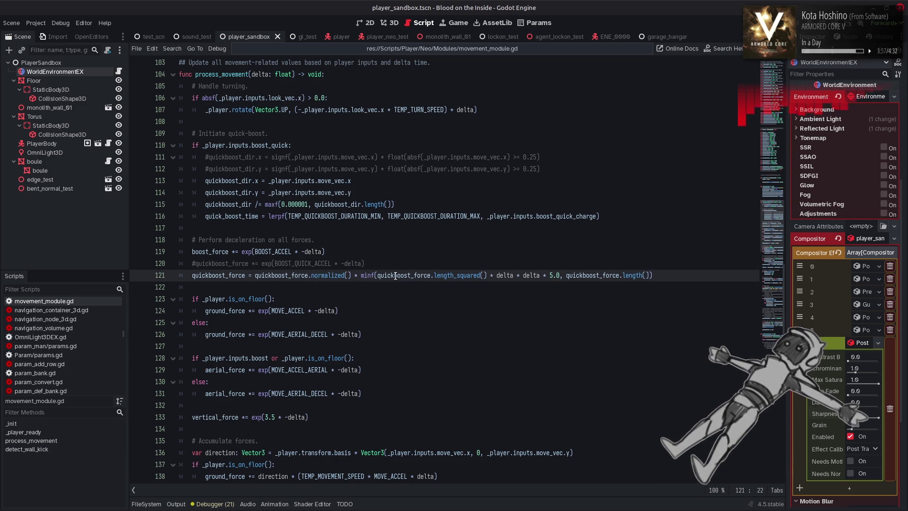
pyautogui.moveTo(396, 273)
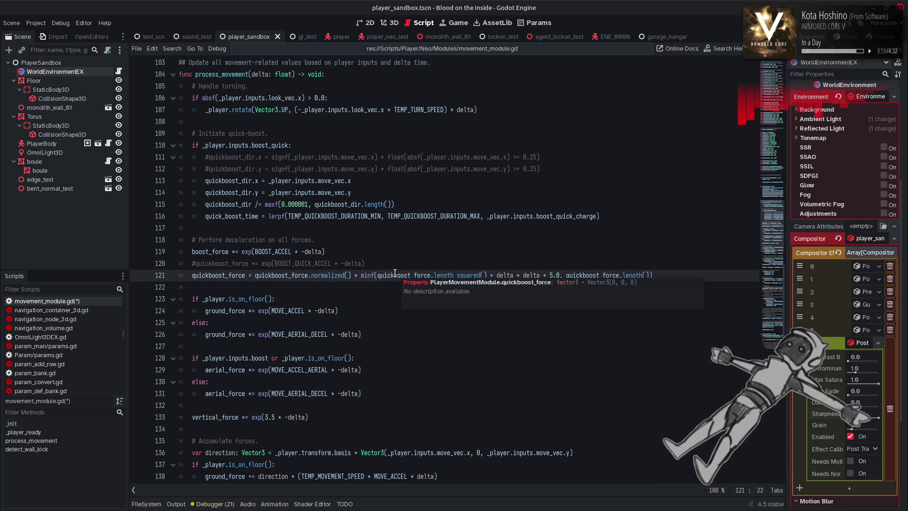
pyautogui.write('-')
# Duplicate the quickboost_force drag line onto a new line 122
pyautogui.moveTo(193, 274); pyautogui.dragTo(608, 276)
pyautogui.press('End')
pyautogui.hotkey('ctrl', 'alt', 'Down')
pyautogui.click(195, 277)
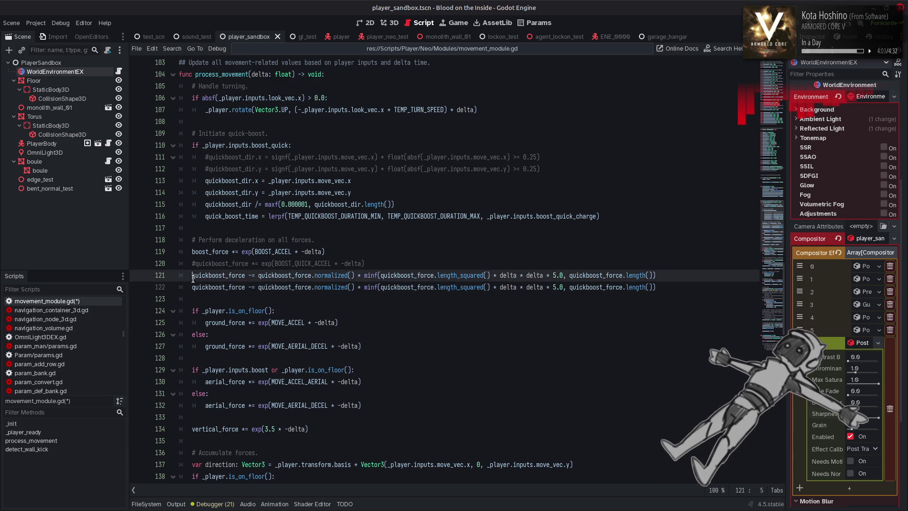
# Comment out line 121, make line 122 assign, and replace length_squared with length()
pyautogui.hotkey('ctrl', 'k')
pyautogui.click(254, 288)
pyautogui.press('BackSpace')
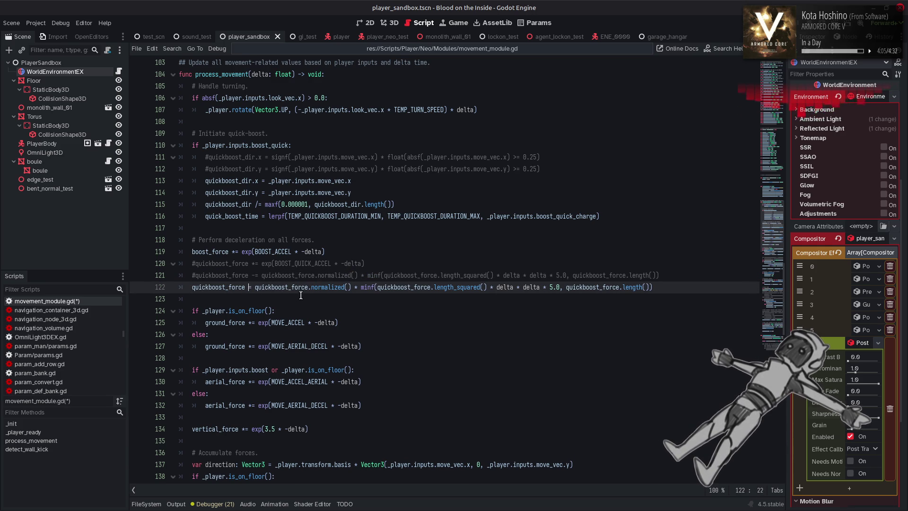
pyautogui.doubleClick(446, 289)
pyautogui.write('len')
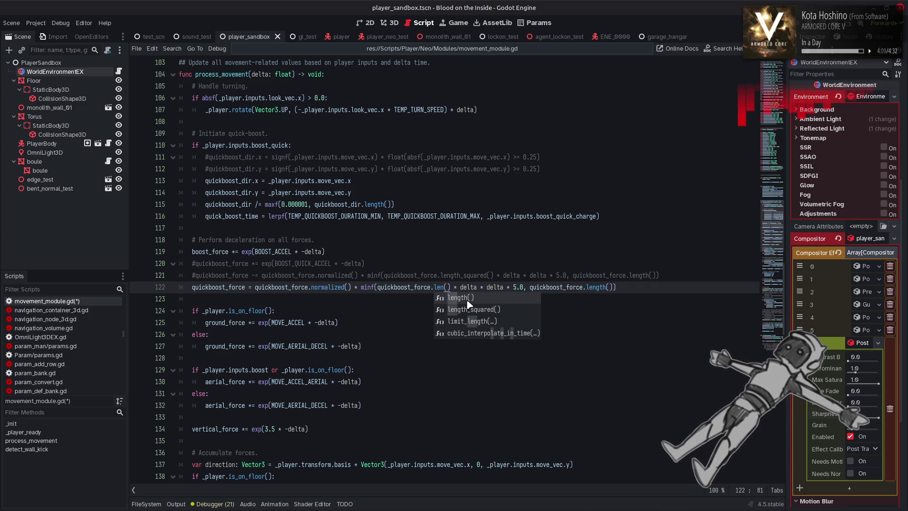
pyautogui.press('Return')
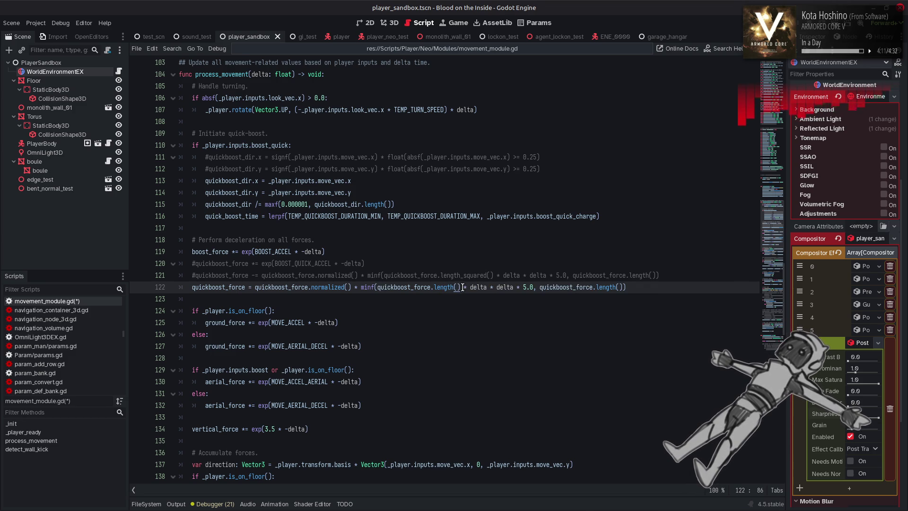
# Swap minf for maxf with 0.0 as first argument and delete the trailing length() argument
pyautogui.doubleClick(369, 287)
pyautogui.write('maxf')
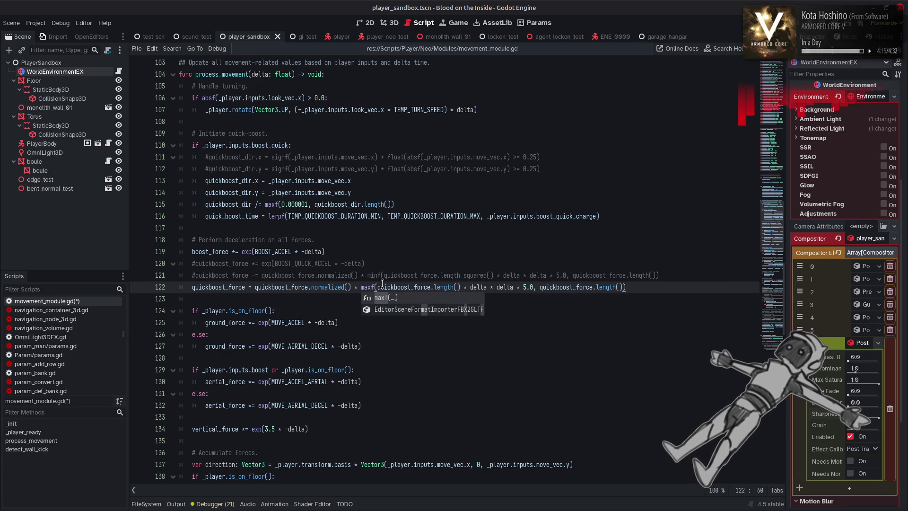
pyautogui.press('Return')
pyautogui.write('0.0,')
pyautogui.click(549, 287)
pyautogui.hotkey('shift', 'End')
pyautogui.hotkey('shift', 'Left')
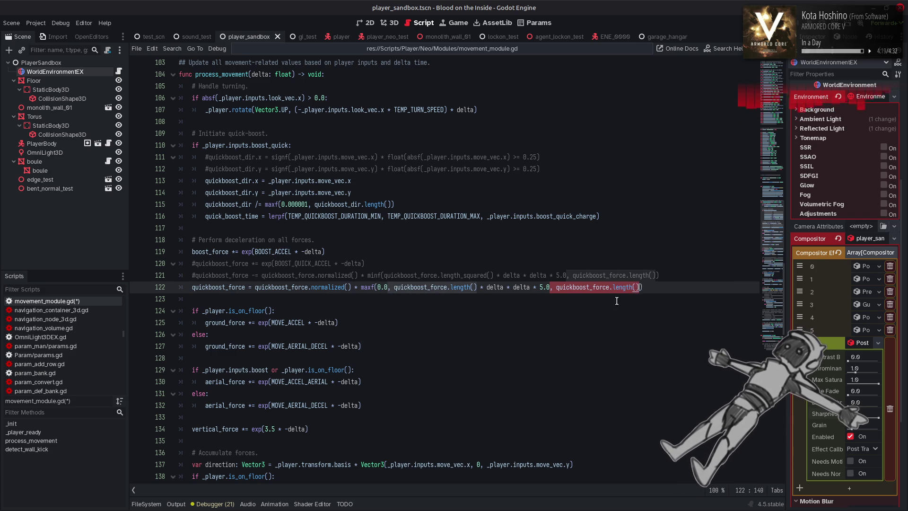
pyautogui.press('BackSpace')
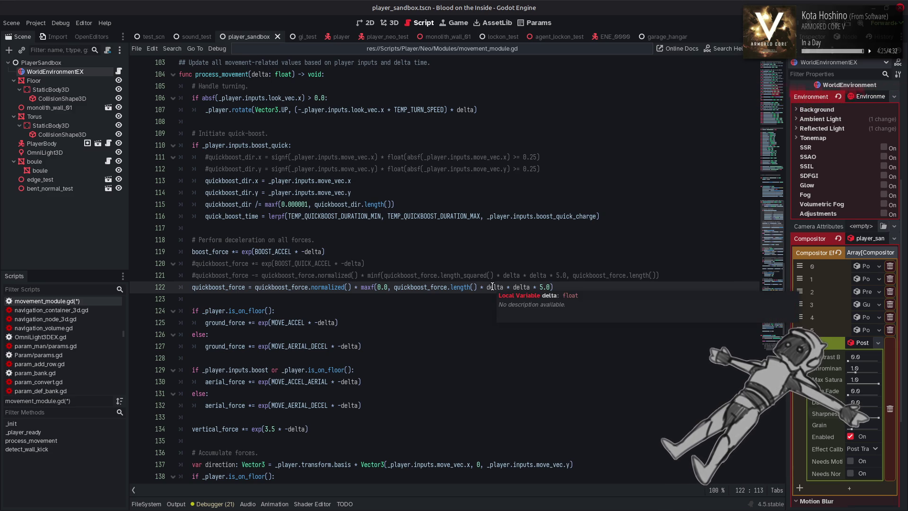
# Make line 122 subtract delta * 5.0 from length(), then save and run the game
pyautogui.doubleClick(524, 287)
pyautogui.press('BackSpace')
pyautogui.press('BackSpace')
pyautogui.press('BackSpace')
pyautogui.press('BackSpace')
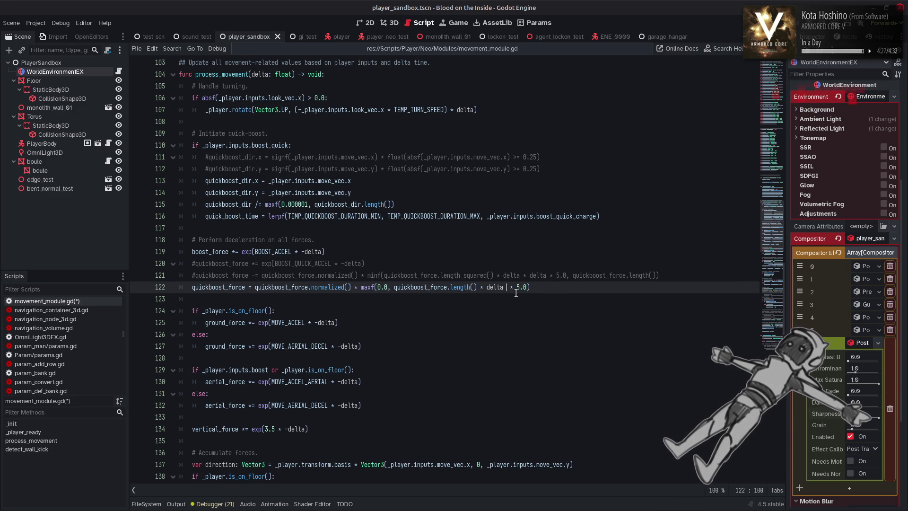
pyautogui.click(484, 287)
pyautogui.press('BackSpace')
pyautogui.write('-')
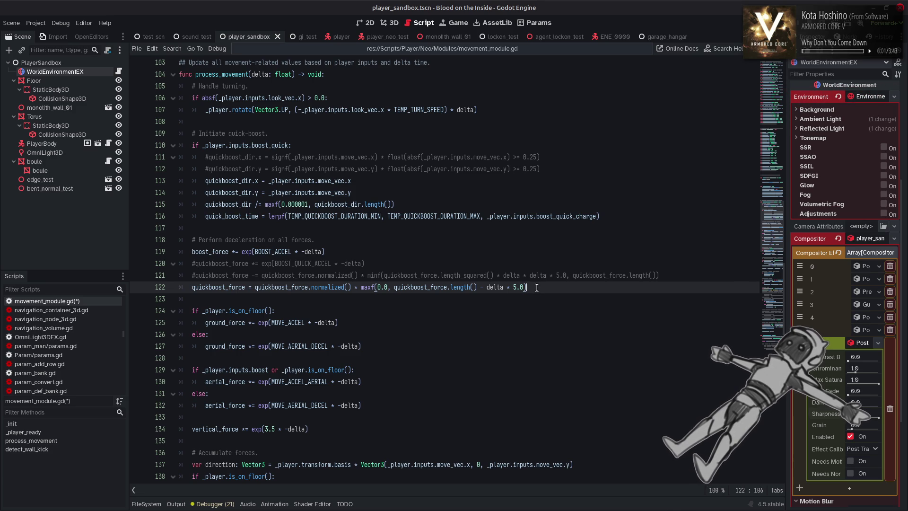
pyautogui.hotkey('ctrl', 's')
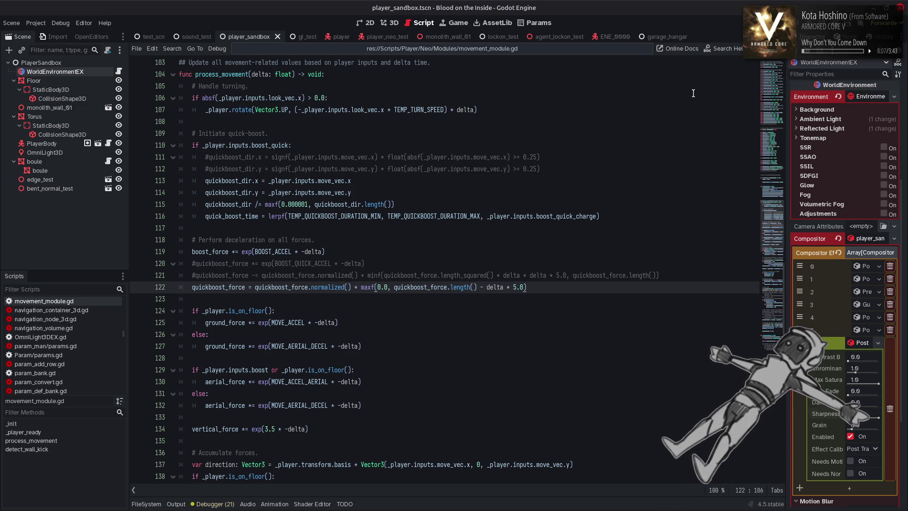
pyautogui.press('F5')
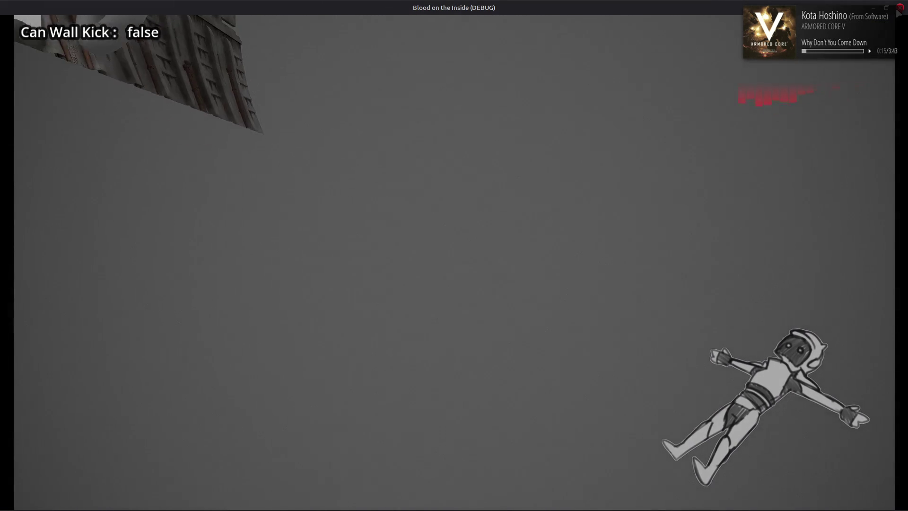
# Stop the running game and switch to the Imgur image baSq4N6.png in Firefox
pyautogui.press('F8')
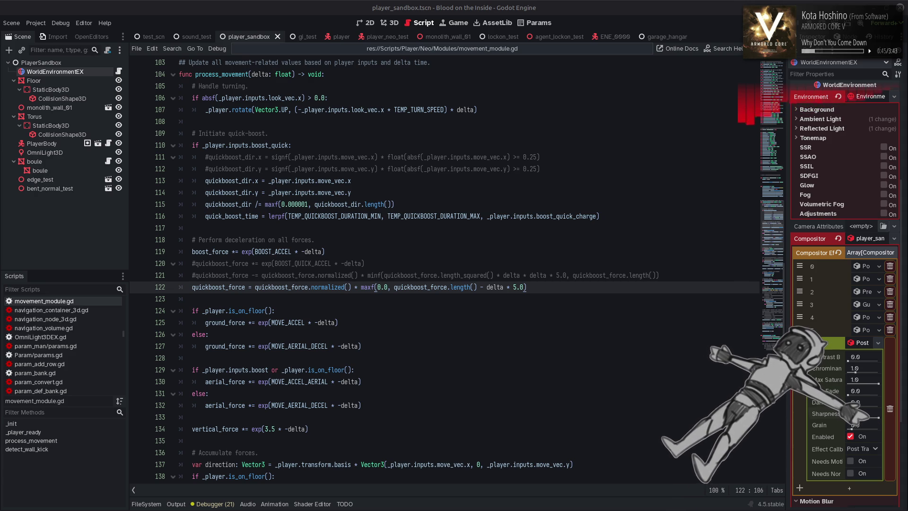
pyautogui.hotkey('alt', 'Tab')
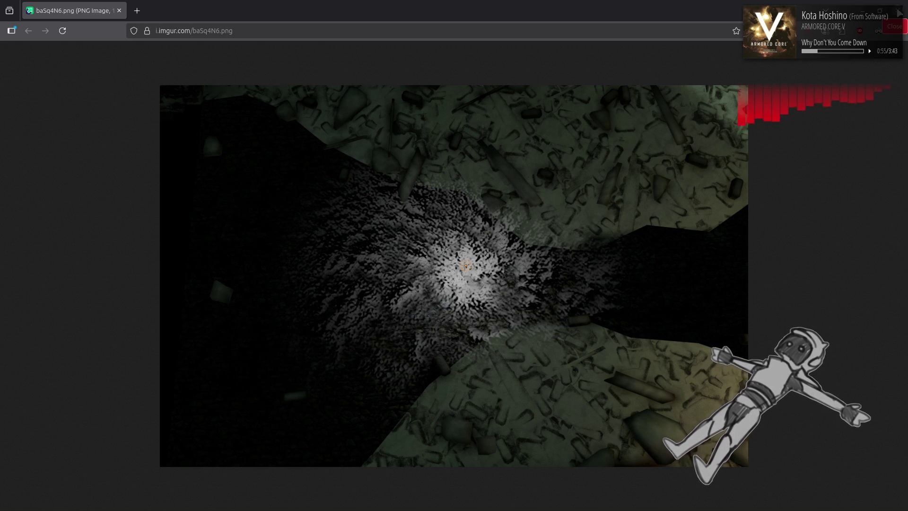
# Switch from the Imgur image back to movement_module.gd in Godot
pyautogui.hotkey('alt', 'Tab')
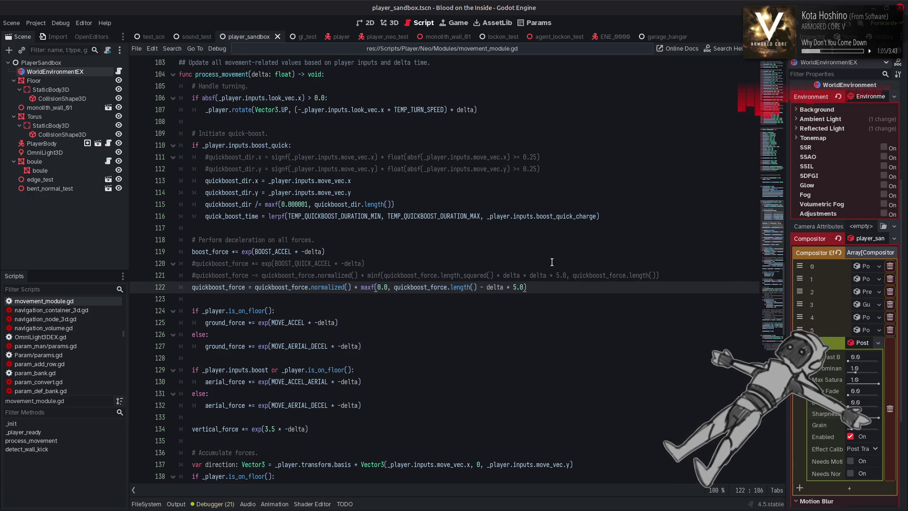
# Change line 122 to subtract (delta * 15.0), save the script, and launch the game
pyautogui.click(518, 288)
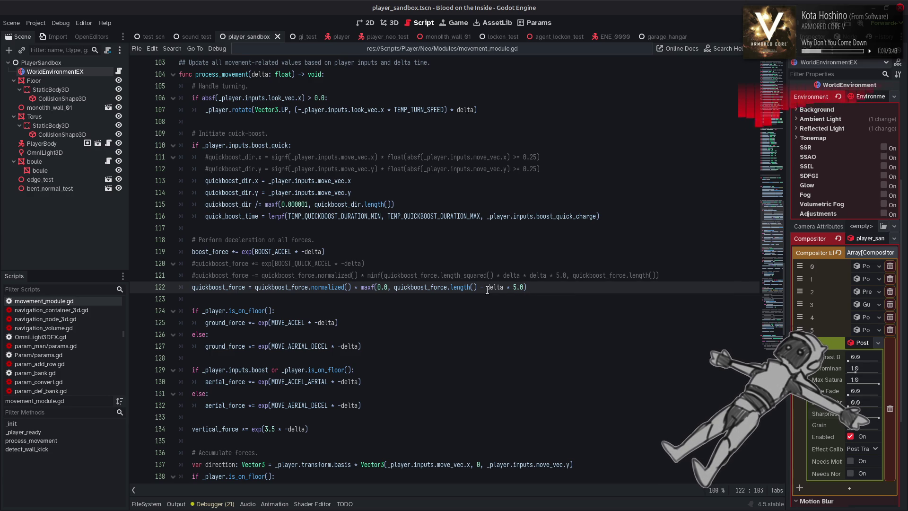
pyautogui.moveTo(486, 287); pyautogui.dragTo(526, 287)
pyautogui.write('()')
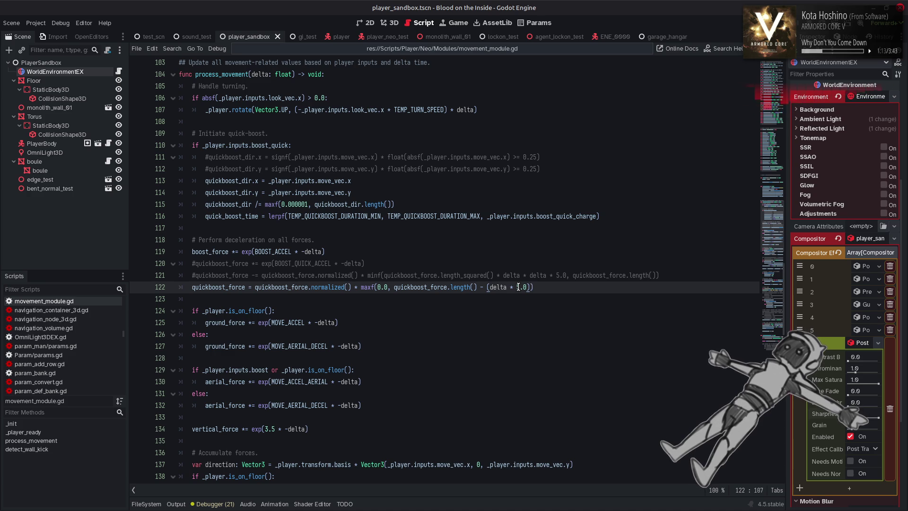
pyautogui.write('1')
pyautogui.press('End')
pyautogui.hotkey('ctrl', 's')
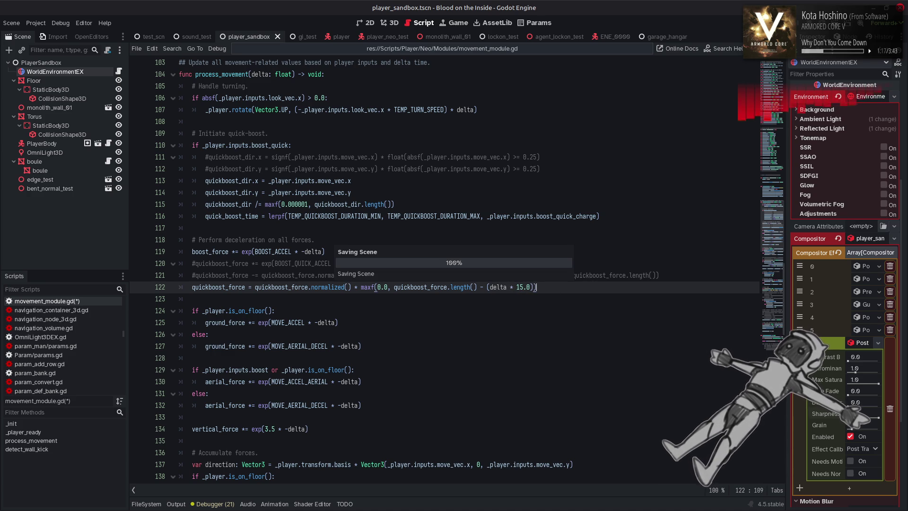
pyautogui.press('F6')
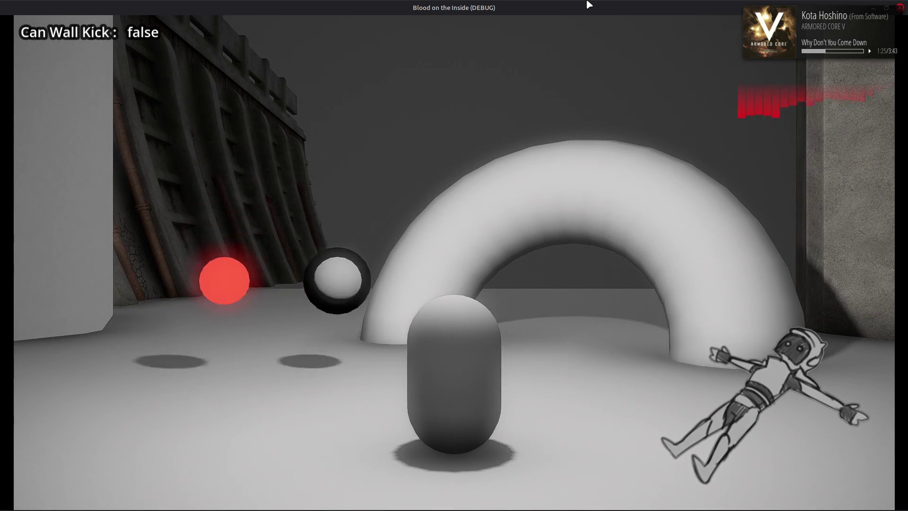
# Move the player forward and left up against the wall, then close the game
pyautogui.press('w')
pyautogui.press('a')
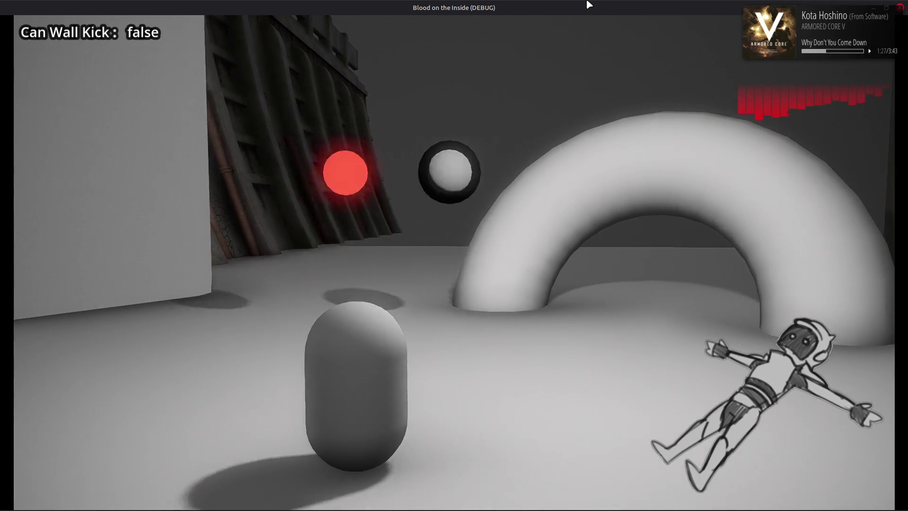
pyautogui.press('a')
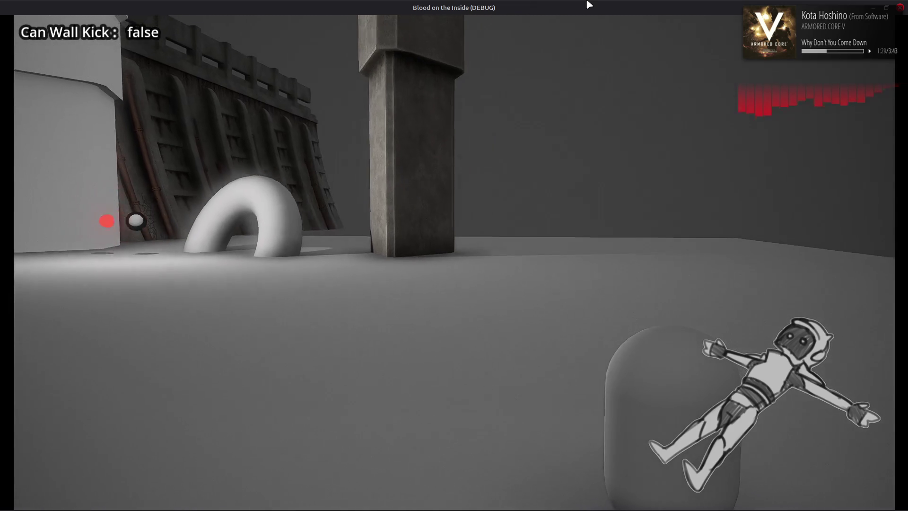
pyautogui.press('a')
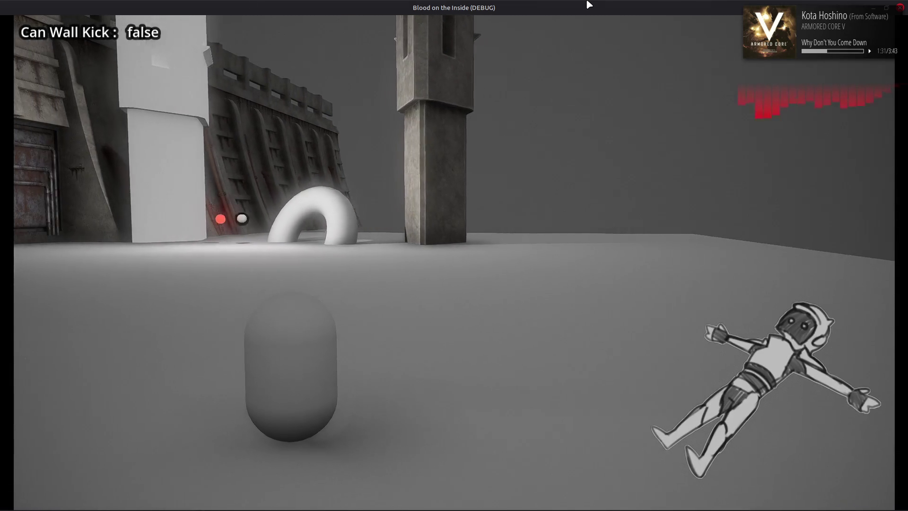
pyautogui.press('a')
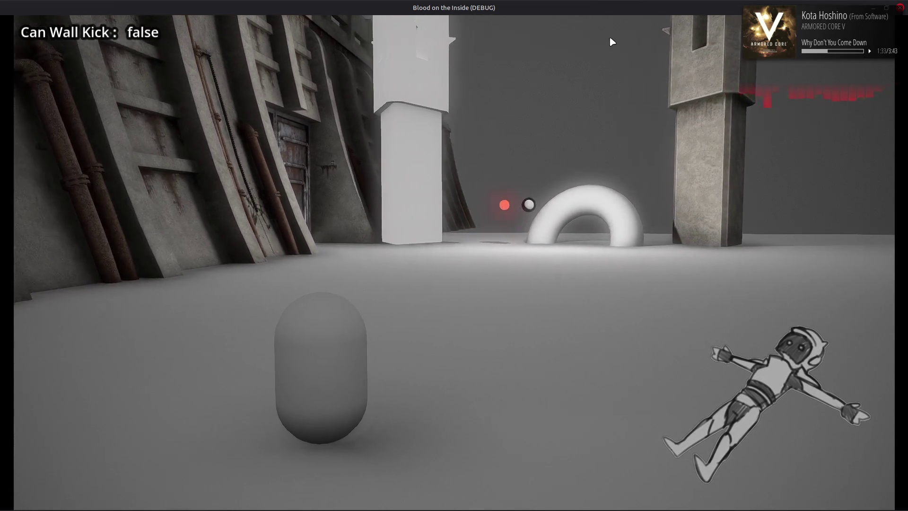
pyautogui.press('a')
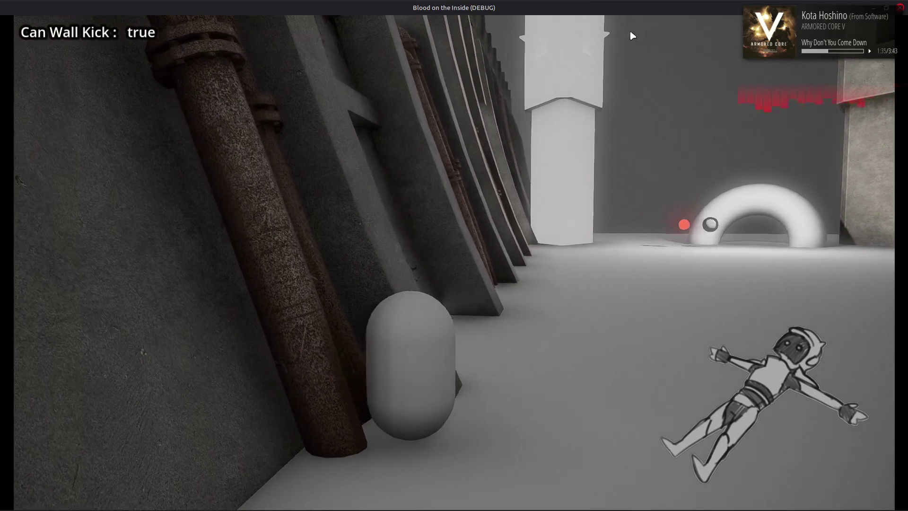
pyautogui.press('F8')
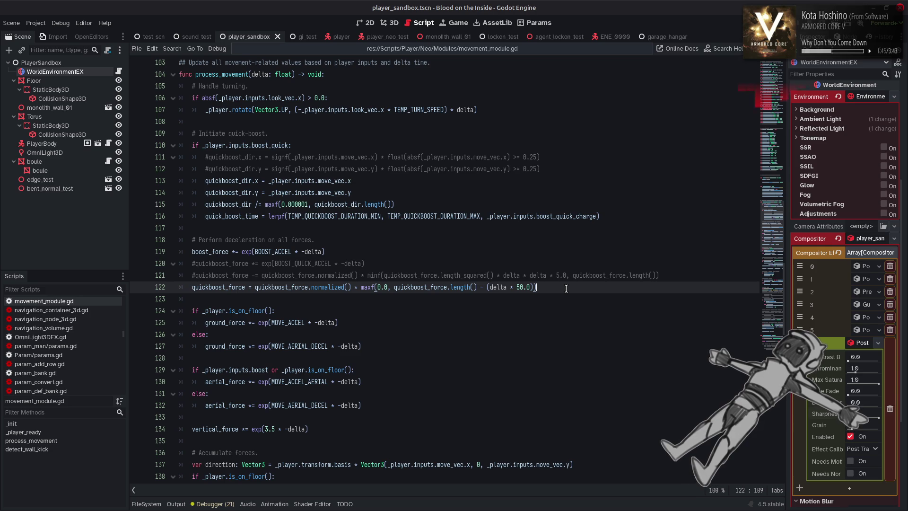
# Save movement_module.gd with the 50.0 multiplier and run the game again
pyautogui.hotkey('ctrl', 's')
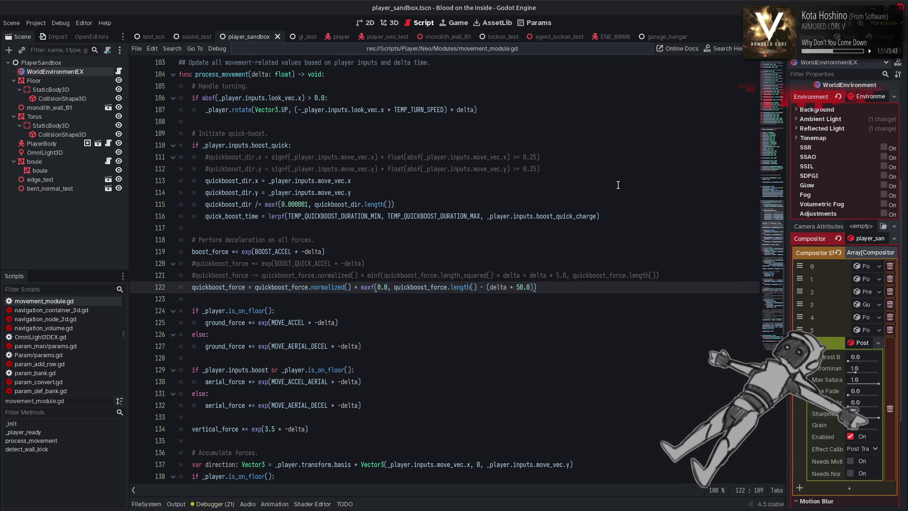
pyautogui.press('F6')
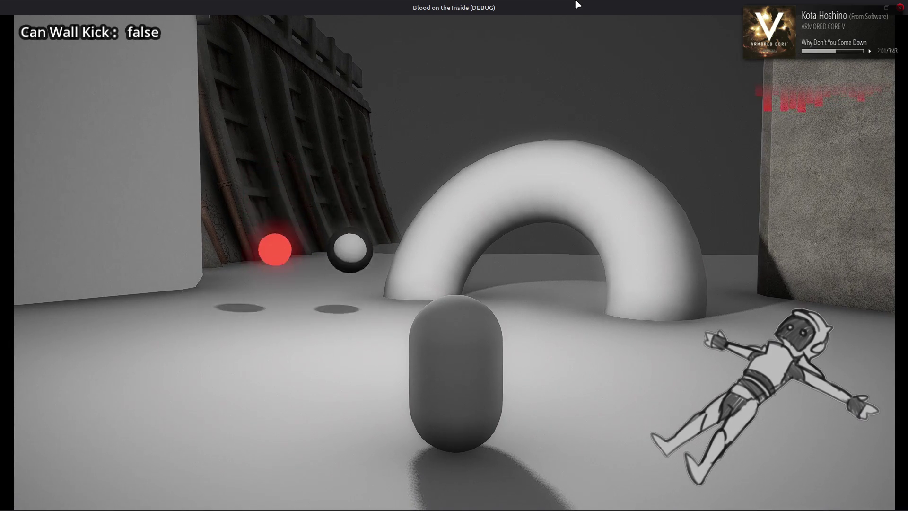
# Move the player left until it goes off the platform edge, then stop the game
pyautogui.press('a')
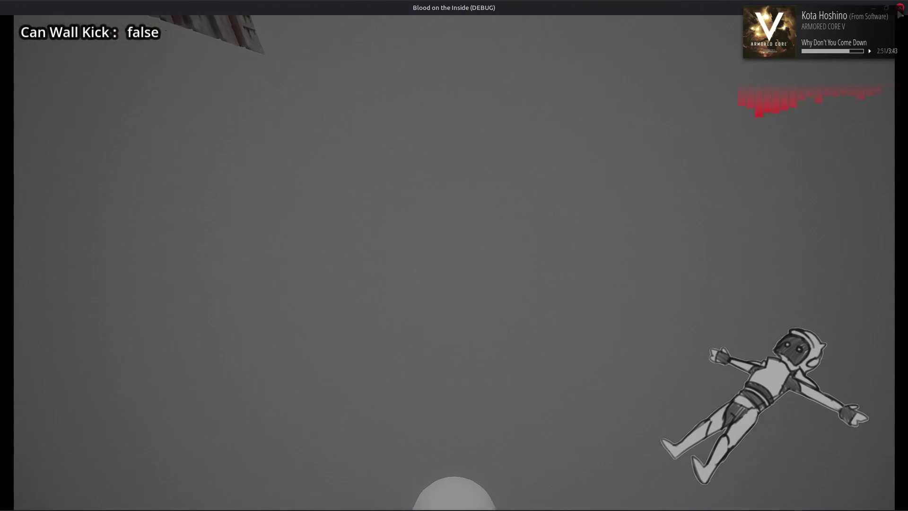
pyautogui.press('F8')
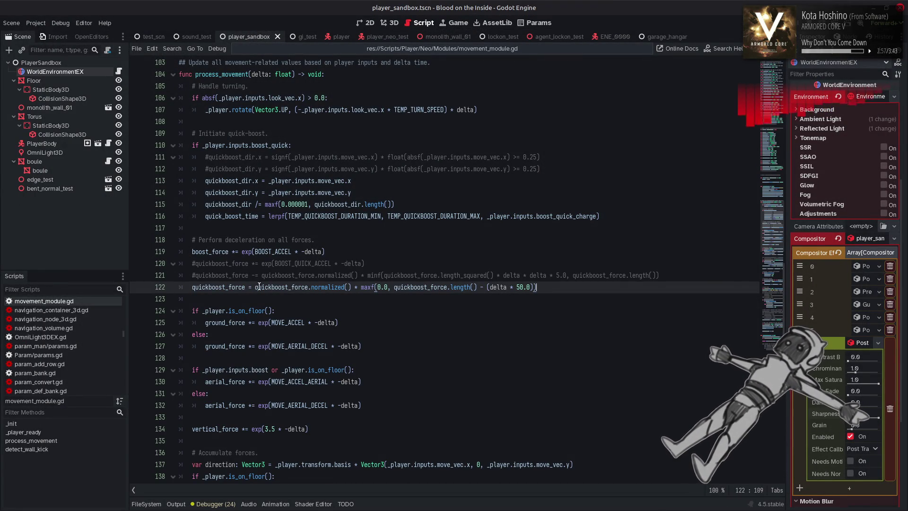
# Uncomment line 121 and comment out line 122 with #
pyautogui.click(187, 277)
pyautogui.press('Delete')
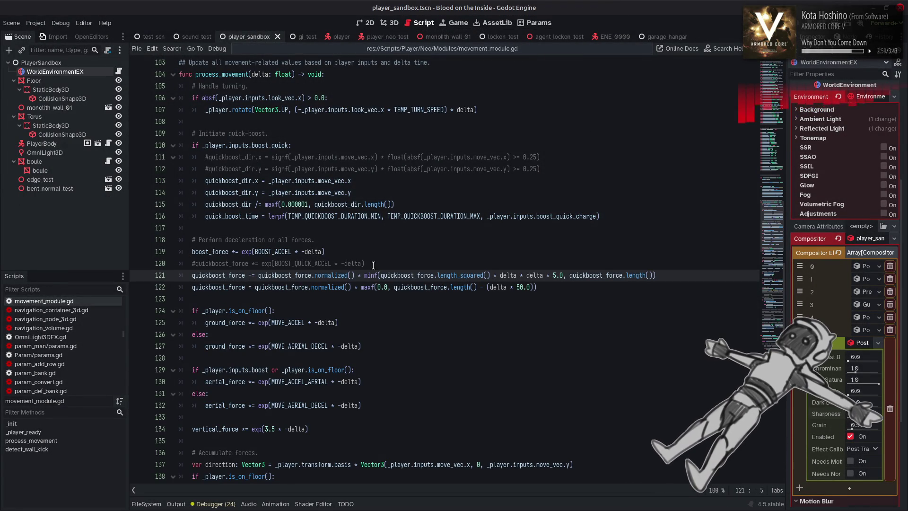
pyautogui.press('F5')
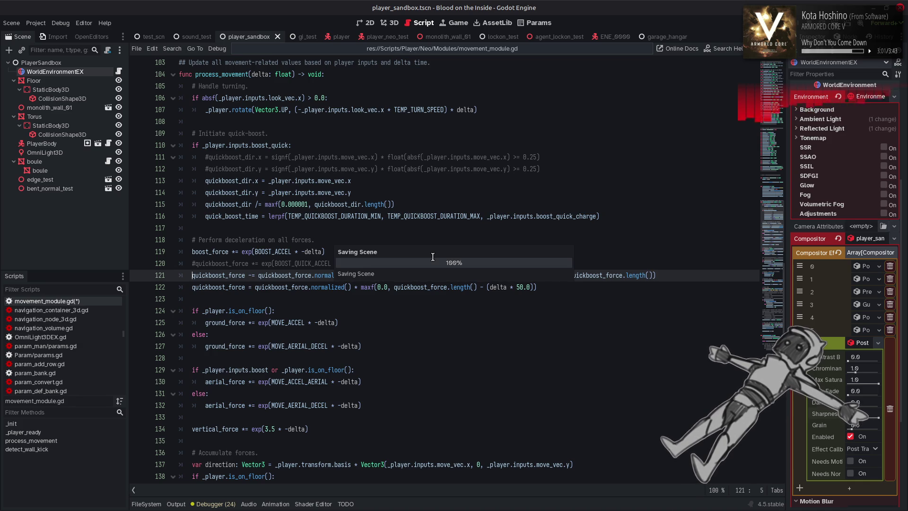
pyautogui.moveTo(543, 219)
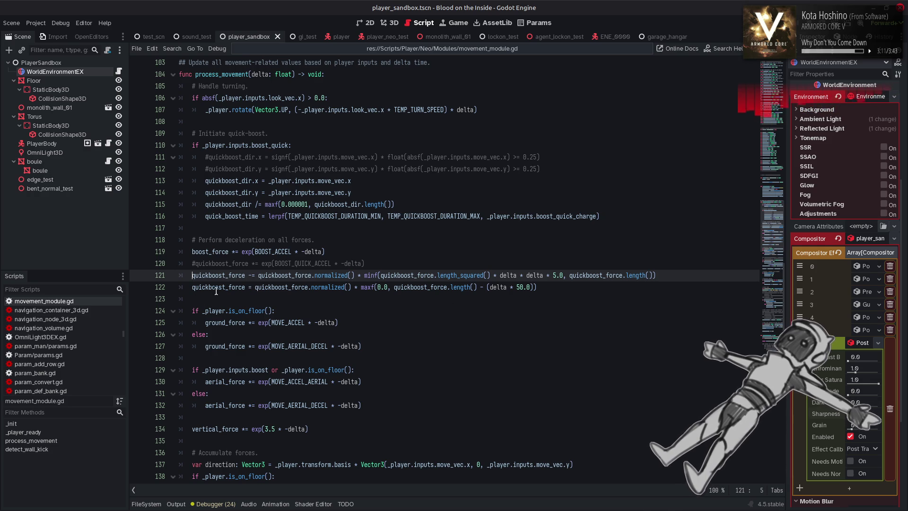
pyautogui.click(193, 289)
pyautogui.write('#')
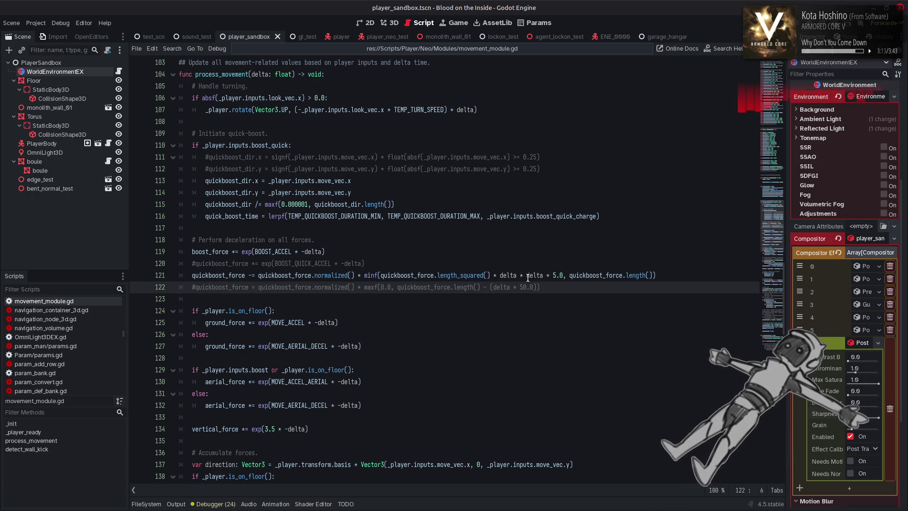
# Append + 50.0 to line 121's delta * delta * 5.0 term, save, and run the game
pyautogui.doubleClick(527, 277)
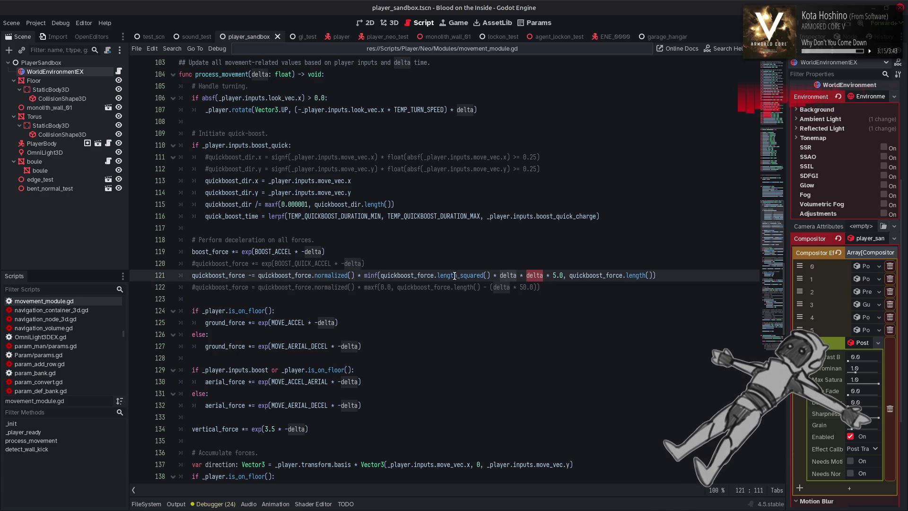
pyautogui.click(542, 278)
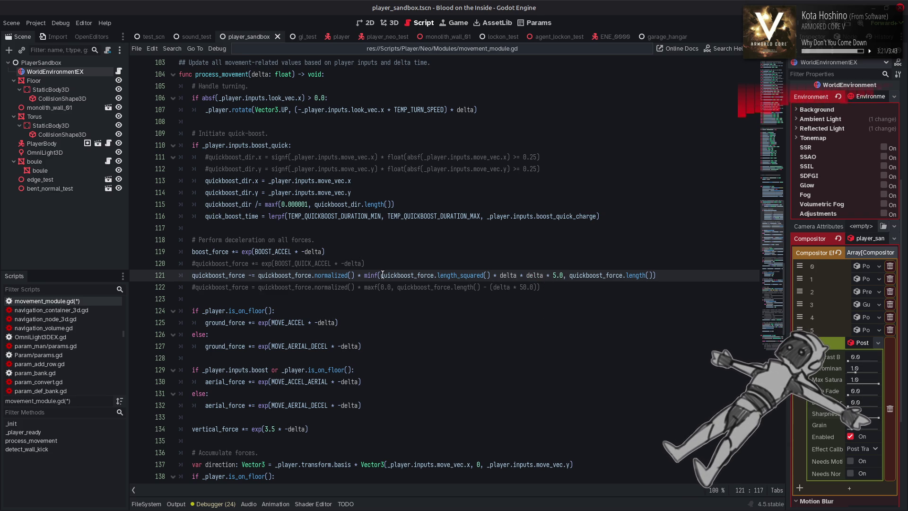
pyautogui.moveTo(382, 275)
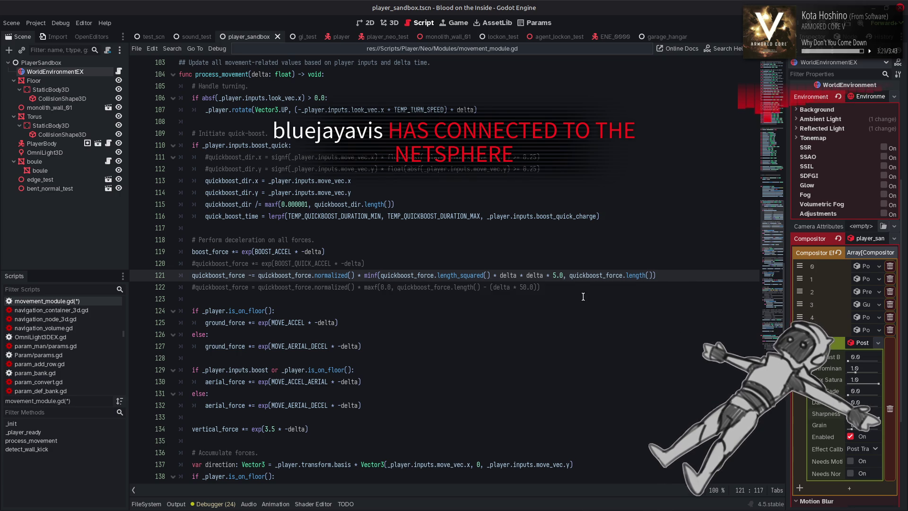
pyautogui.write('+ 50.0')
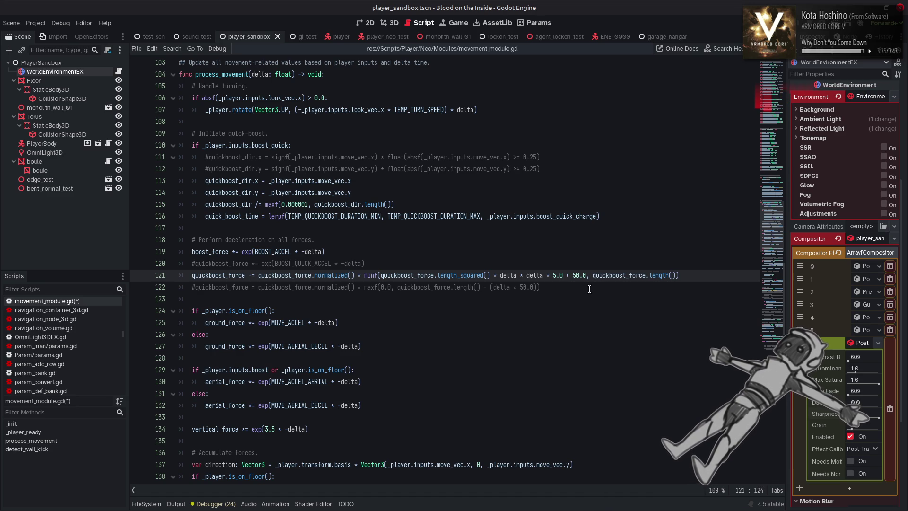
pyautogui.hotkey('ctrl', 's')
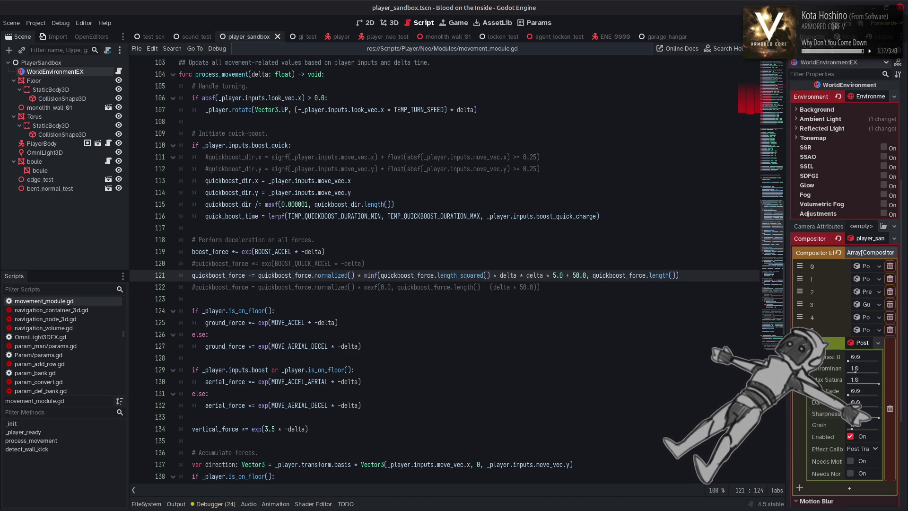
pyautogui.press('F5')
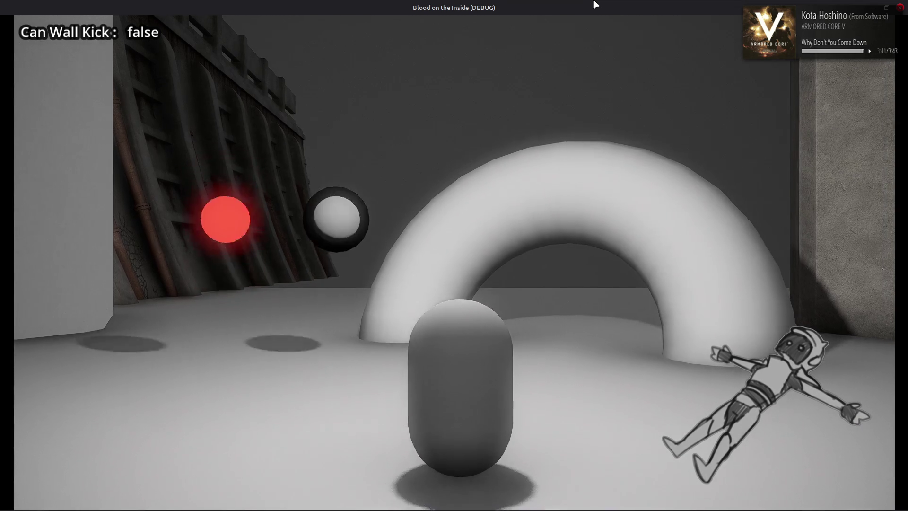
# Finish the current test run by moving the player, then stop the game
pyautogui.press('a')
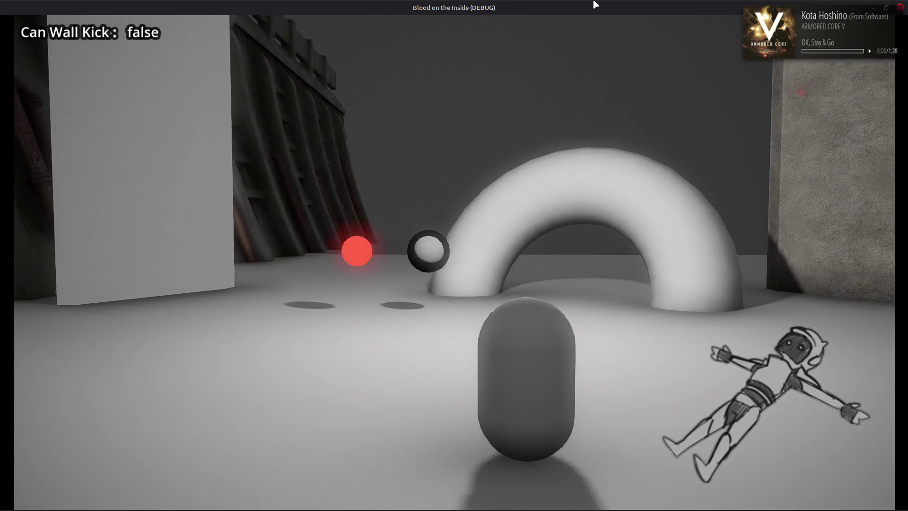
pyautogui.press('d')
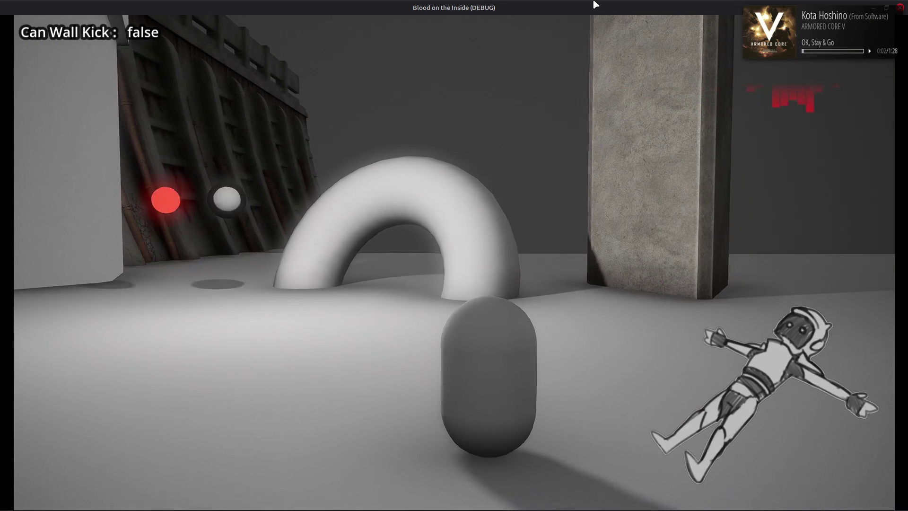
pyautogui.press('F8')
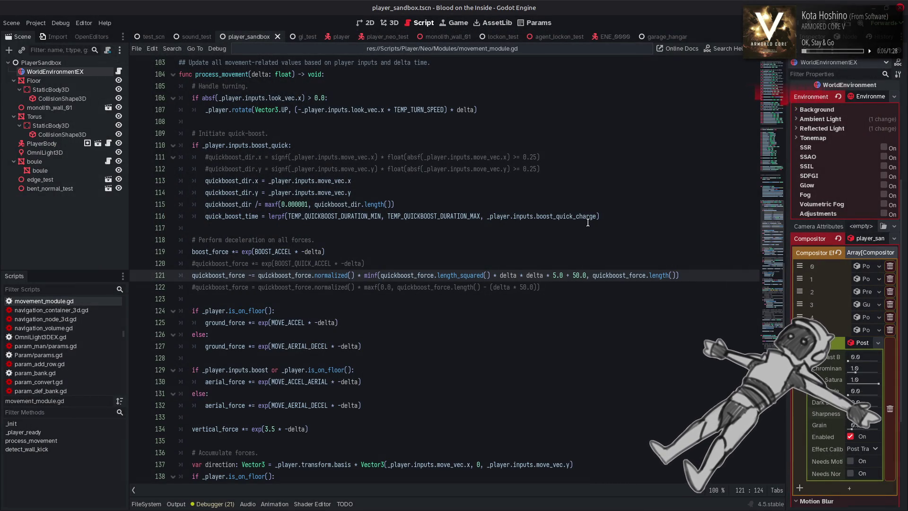
# Change line 121's added term from 50.0 to 5.0 and save the script
pyautogui.press('Right')
pyautogui.press('Delete')
pyautogui.hotkey('ctrl', 's')
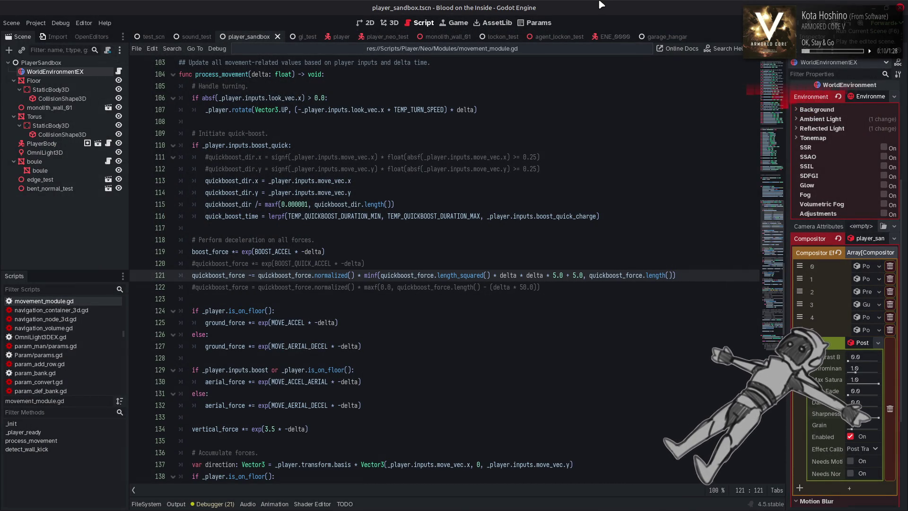
# Playtest the quickboost by dashing the capsule left and right, then close the game
pyautogui.press('F6')
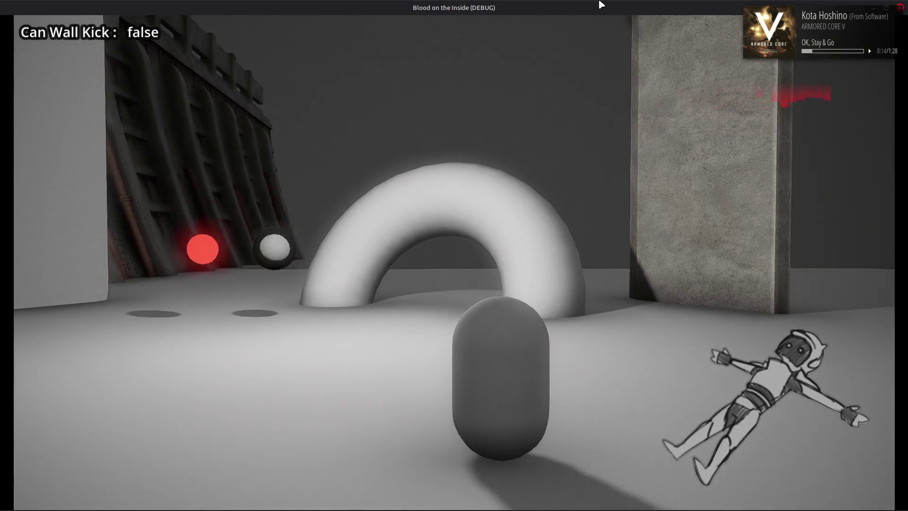
pyautogui.press('a')
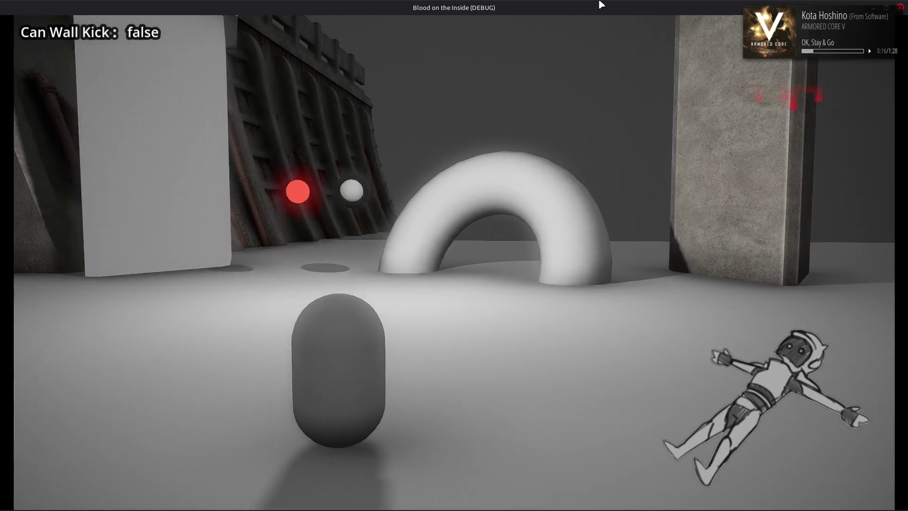
pyautogui.press('d')
pyautogui.press('a')
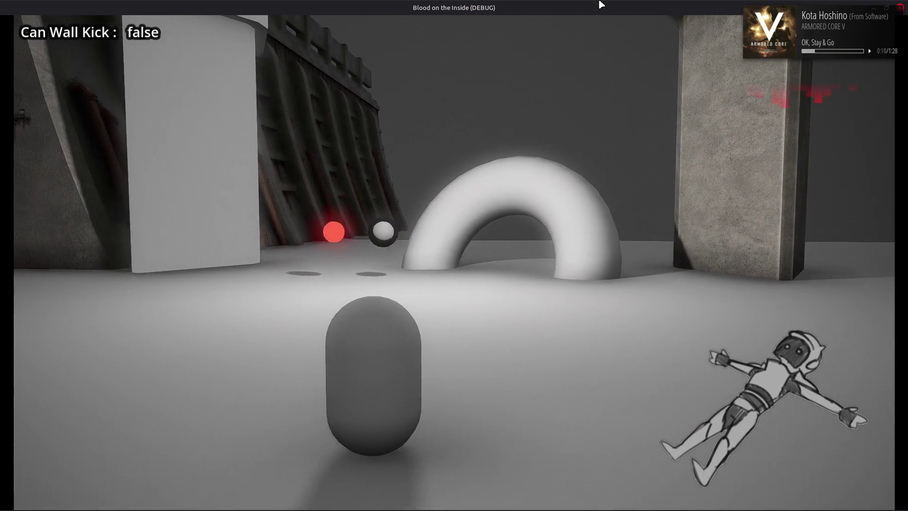
pyautogui.press('d')
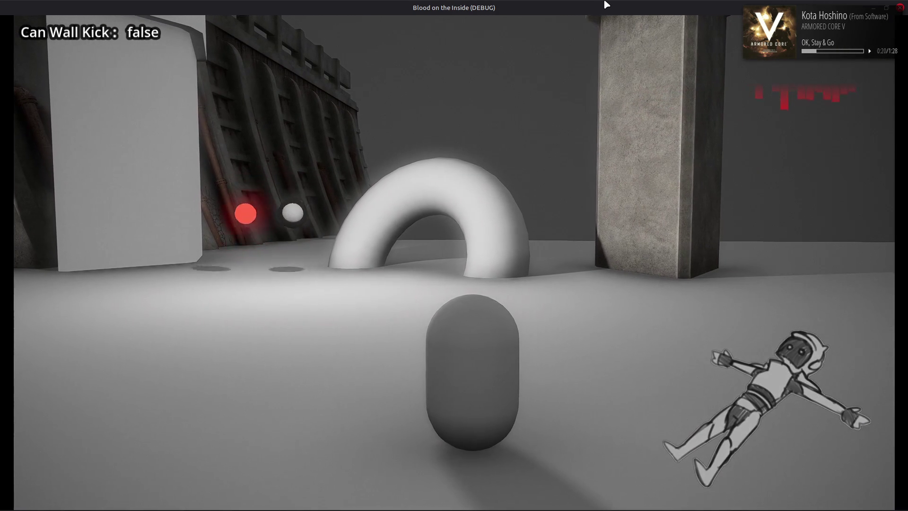
pyautogui.press('a')
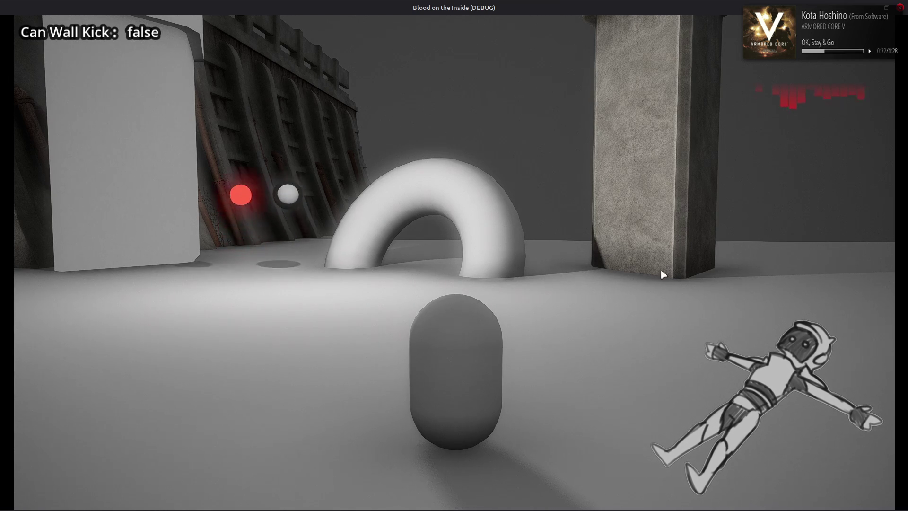
pyautogui.click(904, 12)
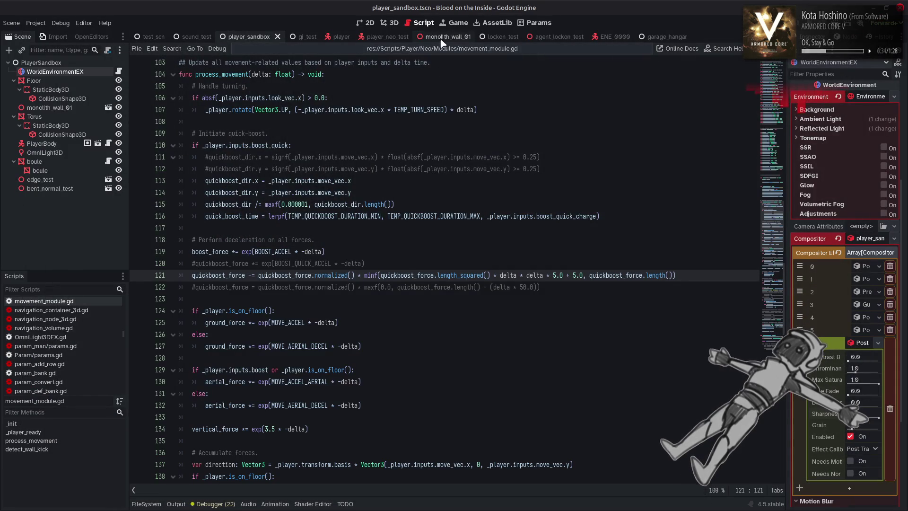
pyautogui.press('F5')
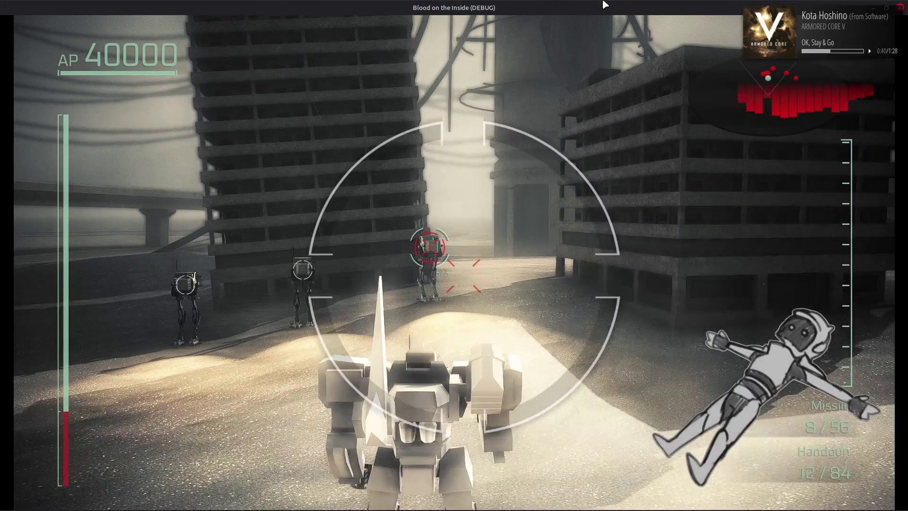
pyautogui.press('w')
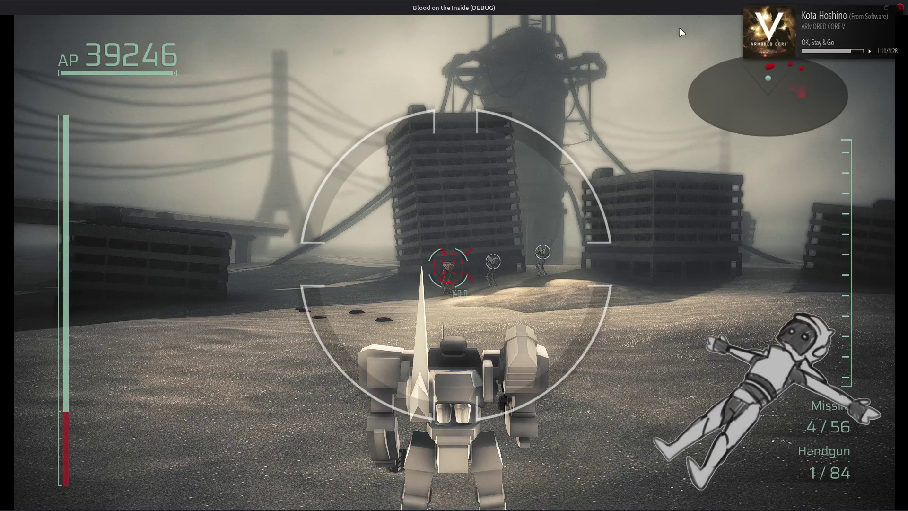
pyautogui.press('Escape')
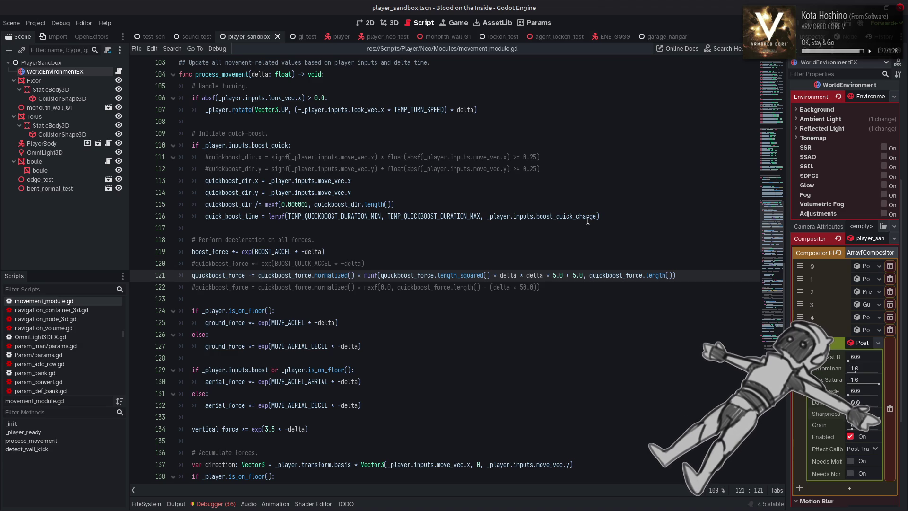
# Replace line 121's added 5.0 with 0.5, save, and launch the game
pyautogui.moveTo(573, 275); pyautogui.dragTo(584, 275)
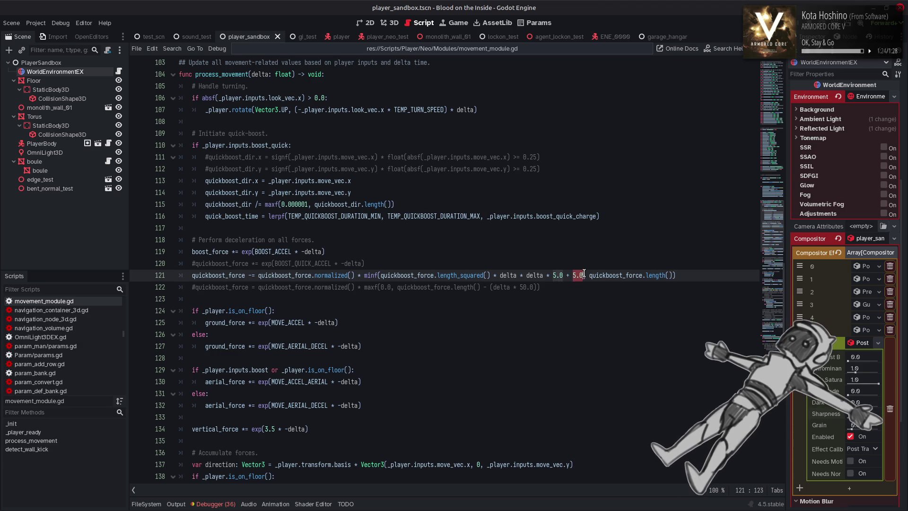
pyautogui.write('0.5')
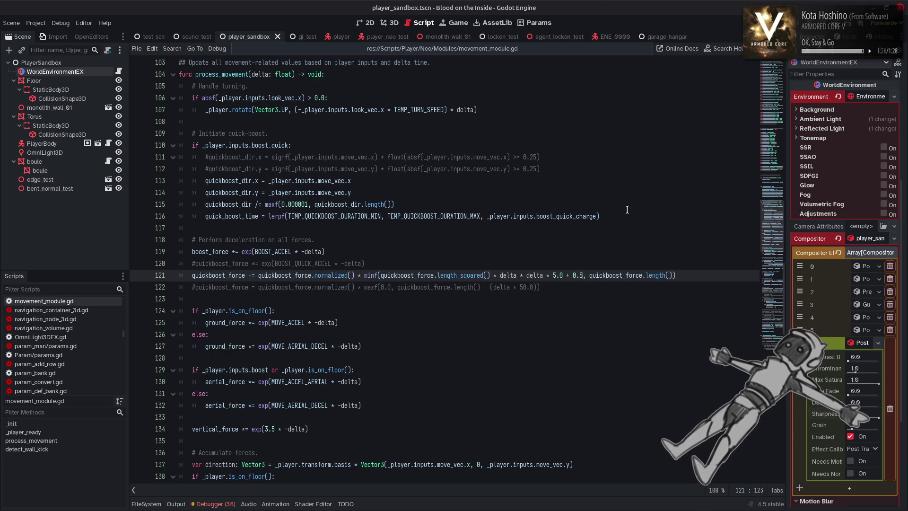
pyautogui.hotkey('ctrl', 's')
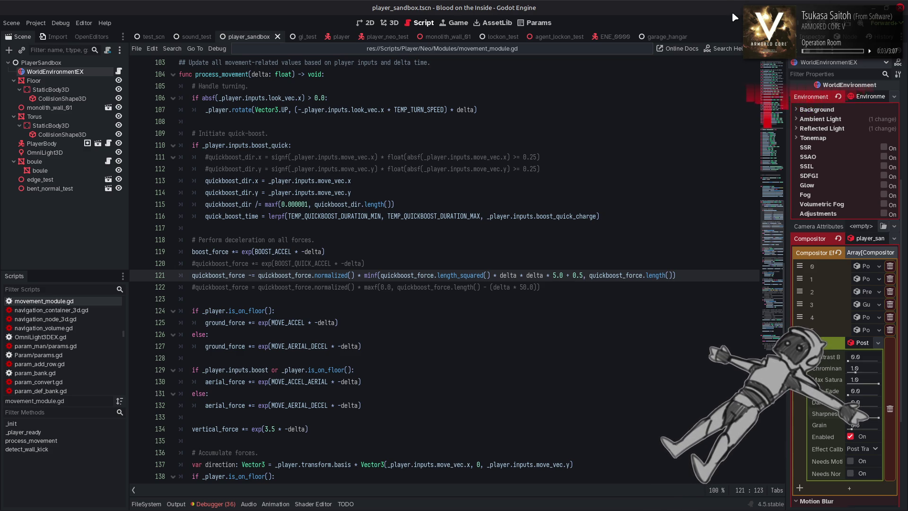
pyautogui.press('F5')
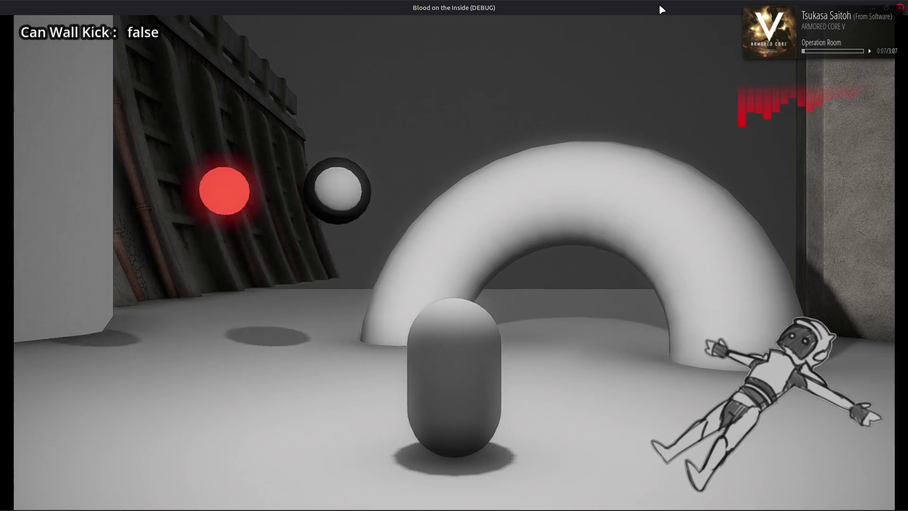
pyautogui.press('a')
pyautogui.press('a')
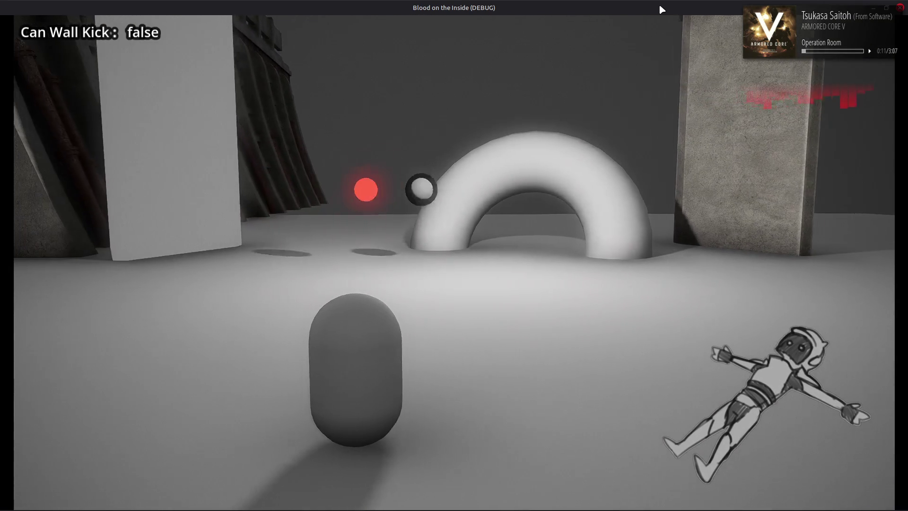
pyautogui.press('d')
pyautogui.press('a')
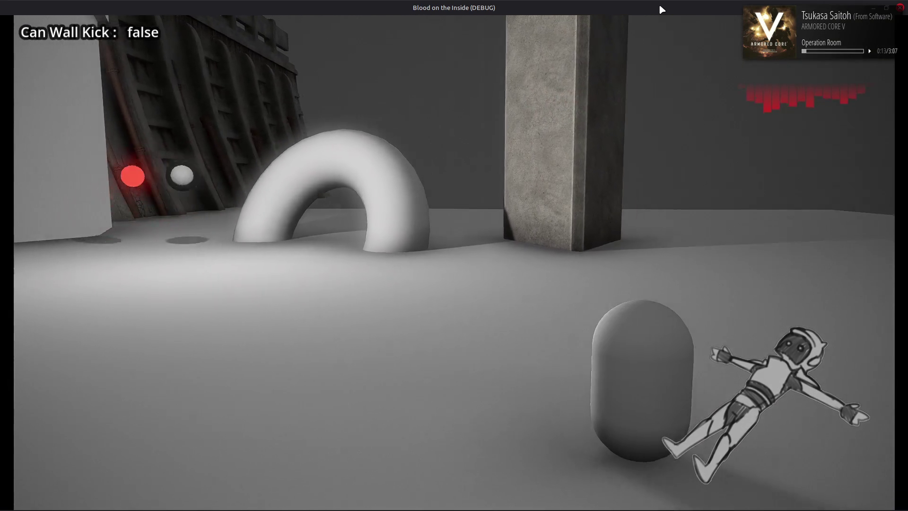
pyautogui.press('d')
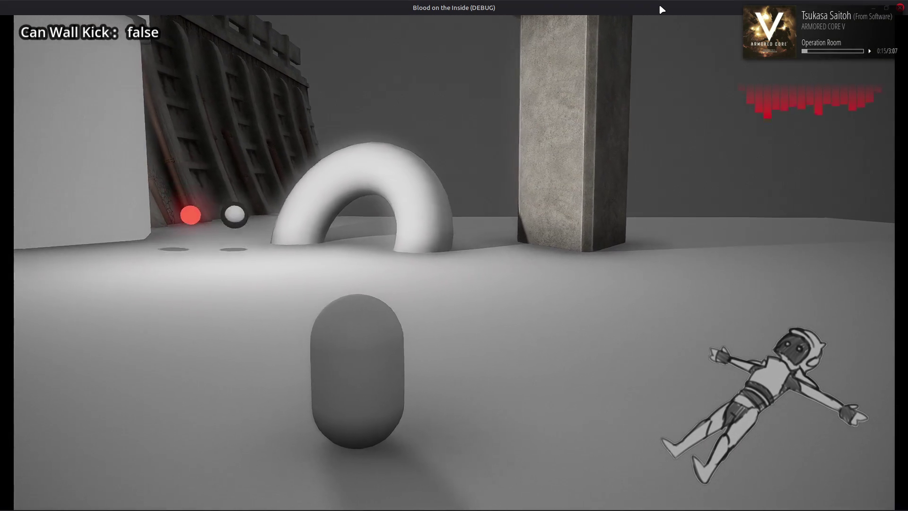
pyautogui.press('a')
pyautogui.press('d')
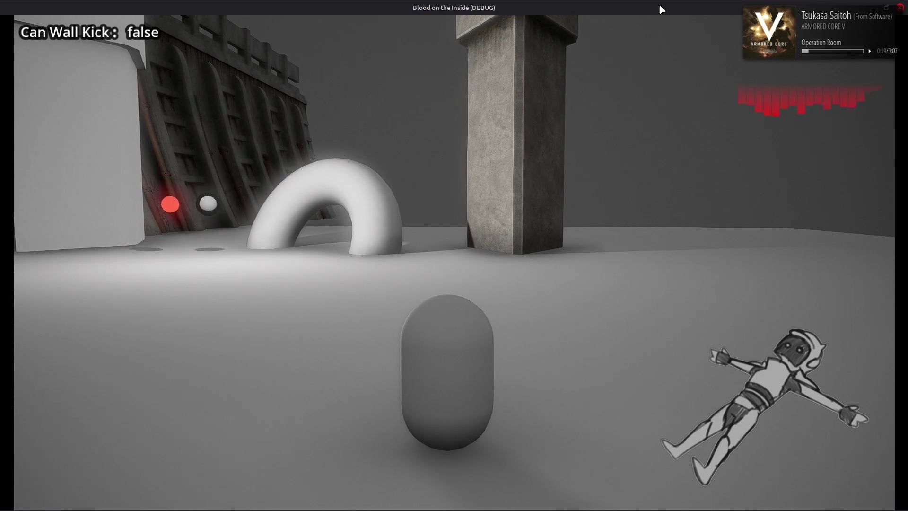
pyautogui.press('F8')
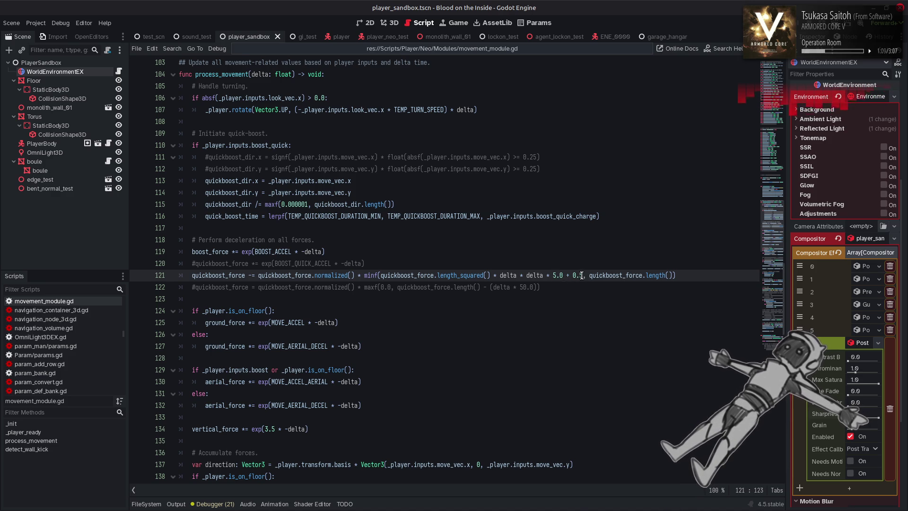
# Set the multiplier after delta * delta to 5, then playtest quickboost strafing and stop the game
pyautogui.doubleClick(555, 275)
pyautogui.write('5')
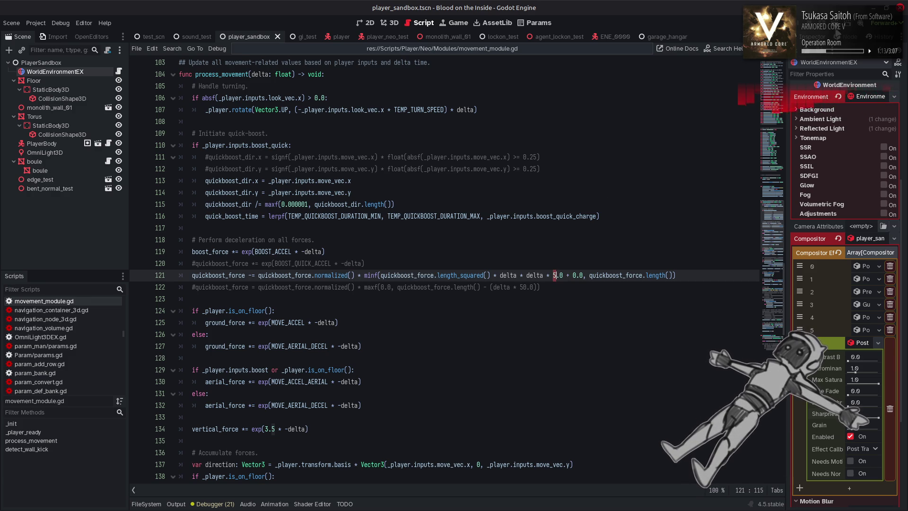
pyautogui.press('F6')
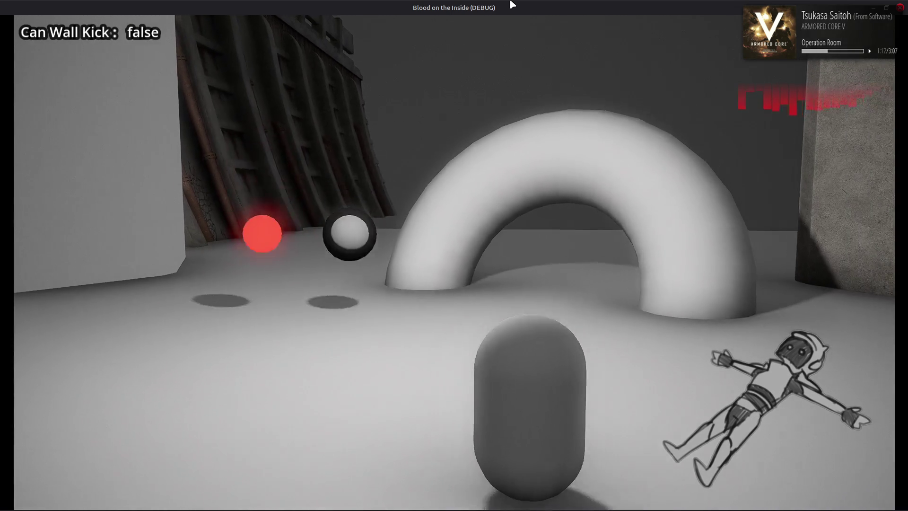
pyautogui.press('d')
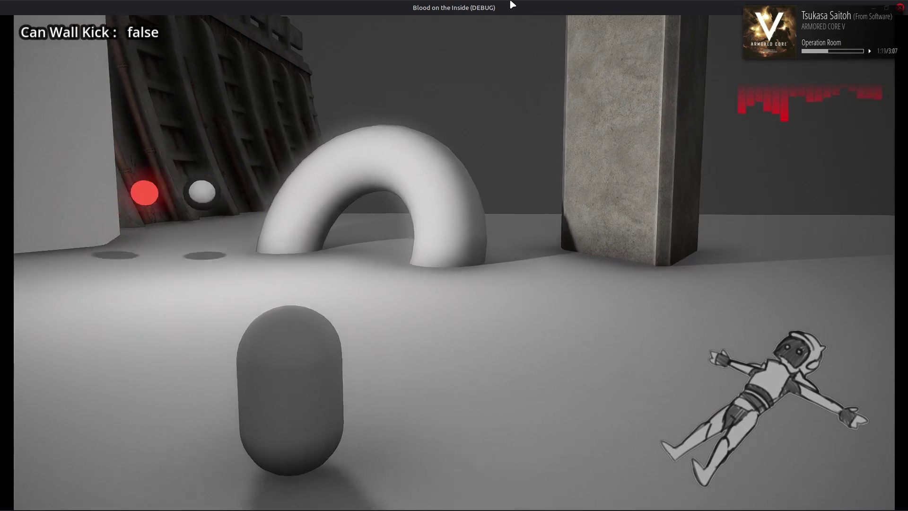
pyautogui.press('a')
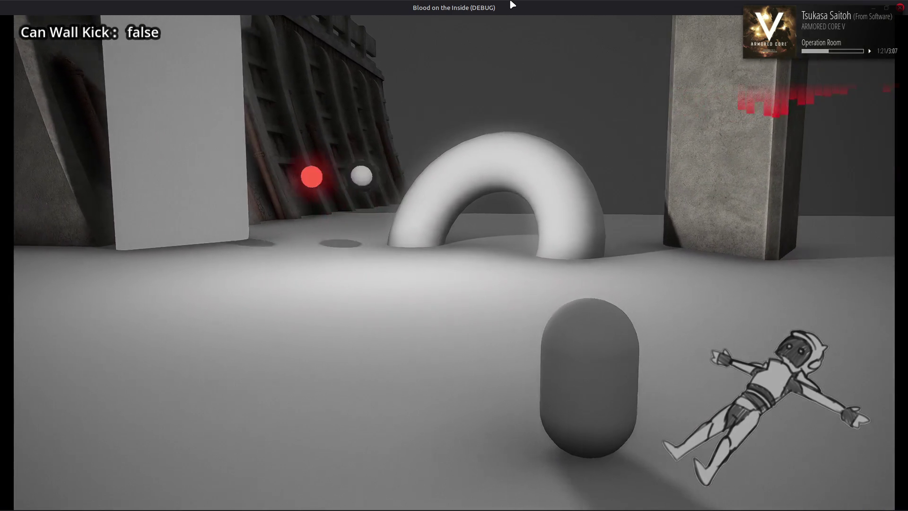
pyautogui.press('d')
pyautogui.press('a')
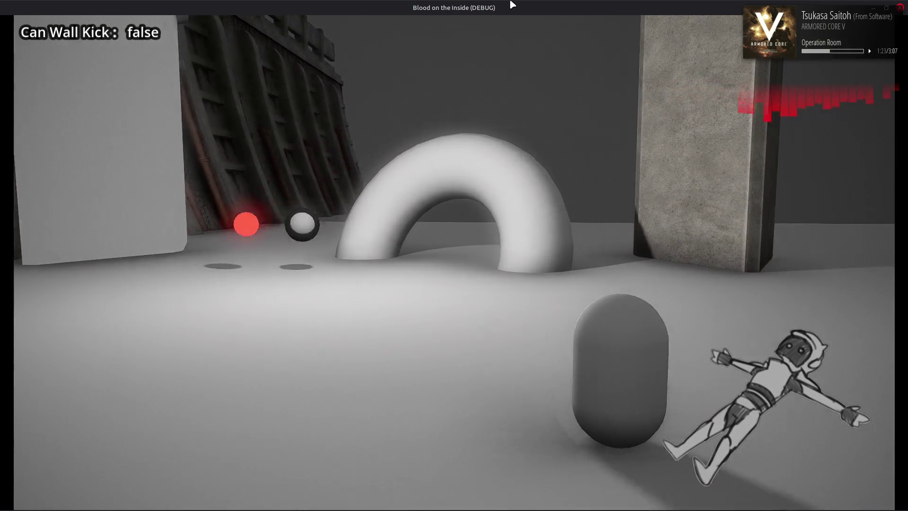
pyautogui.press('d')
pyautogui.press('a')
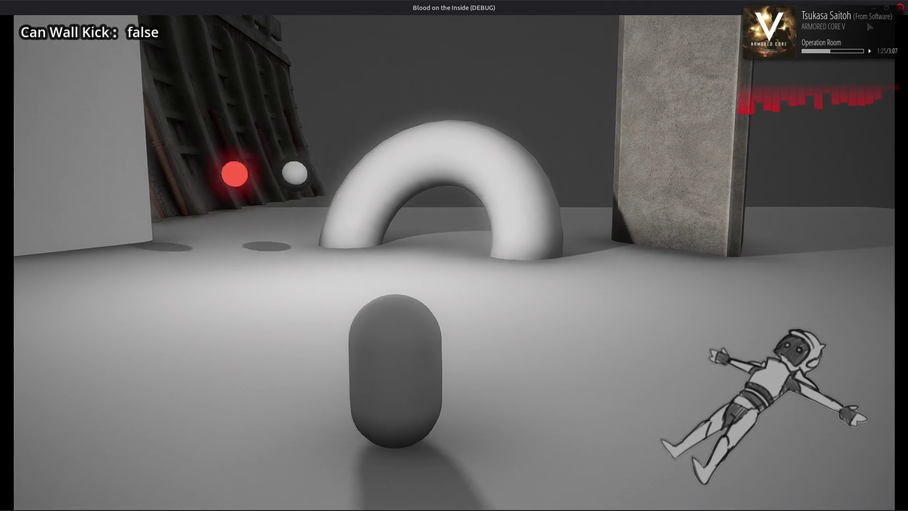
pyautogui.press('F8')
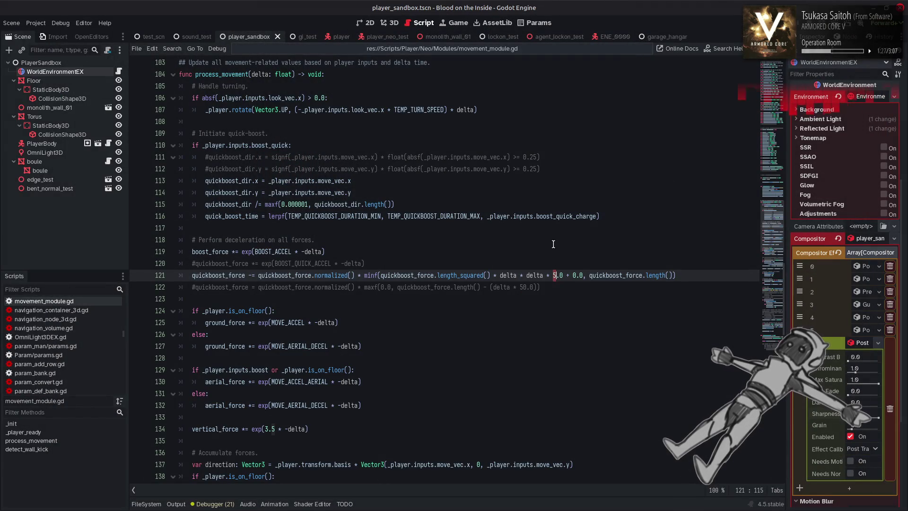
# Scale the squared length on line 121 by 0.5, save, and relaunch the game
pyautogui.click(564, 275)
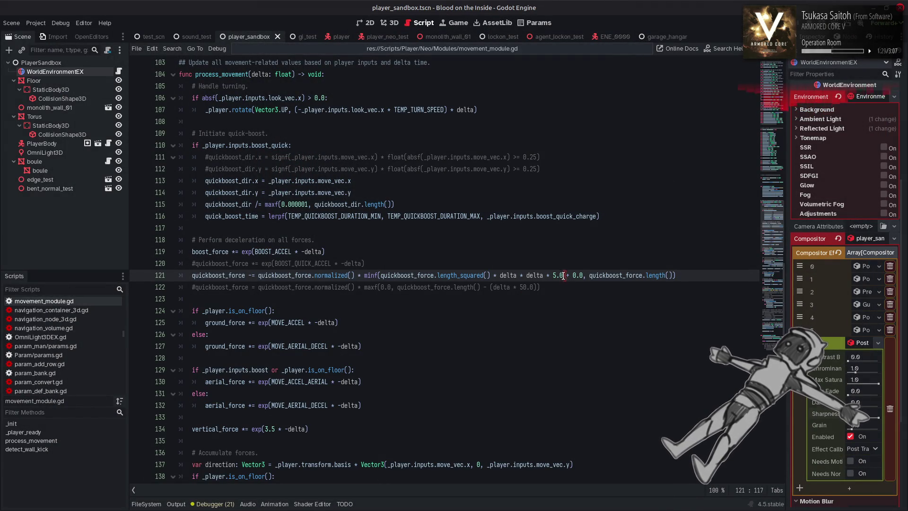
pyautogui.write('* 0.')
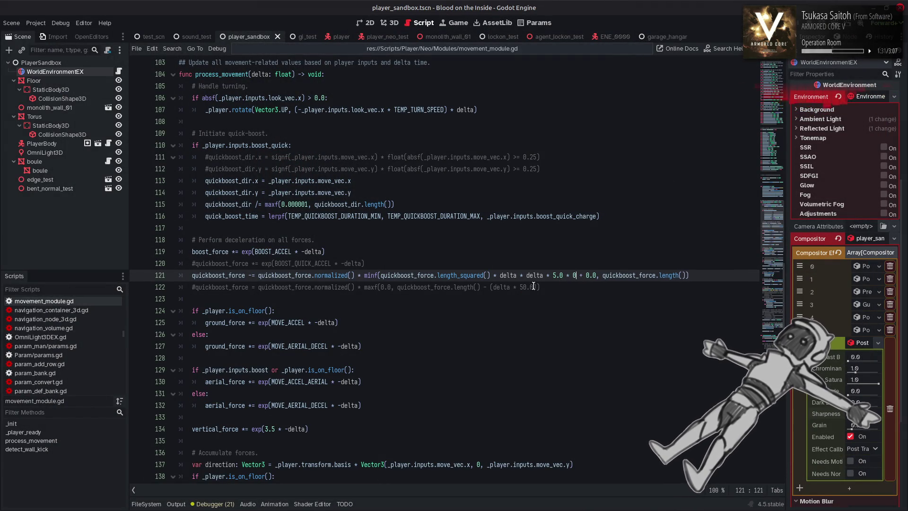
pyautogui.press('BackSpace')
pyautogui.press('BackSpace')
pyautogui.press('BackSpace')
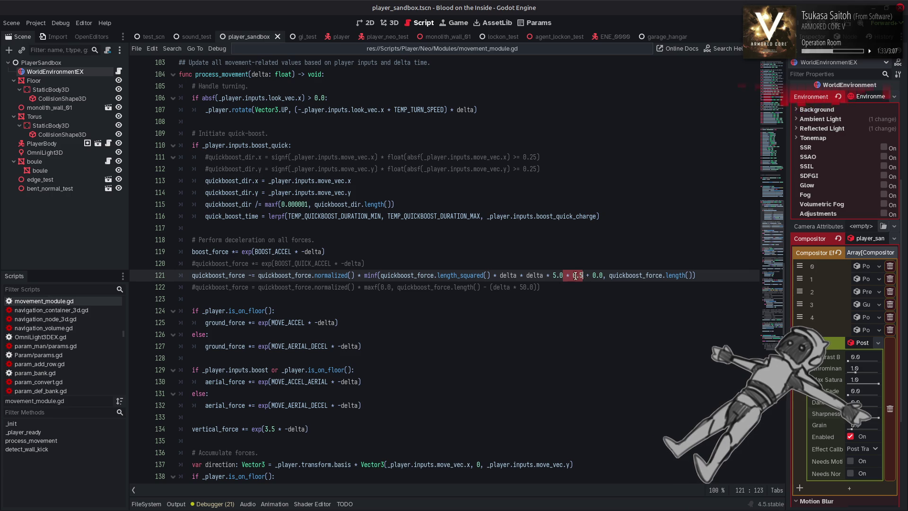
pyautogui.write('* 0.1')
pyautogui.hotkey('ctrl', 's')
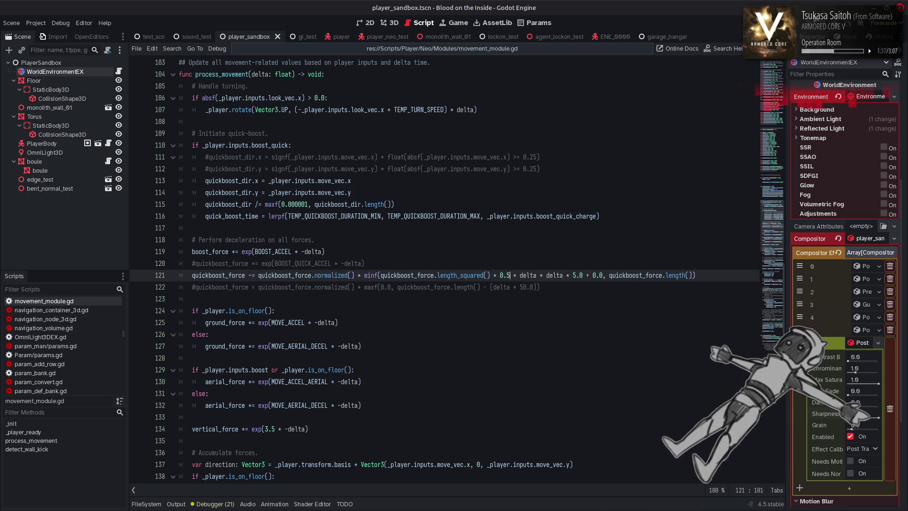
pyautogui.press('F5')
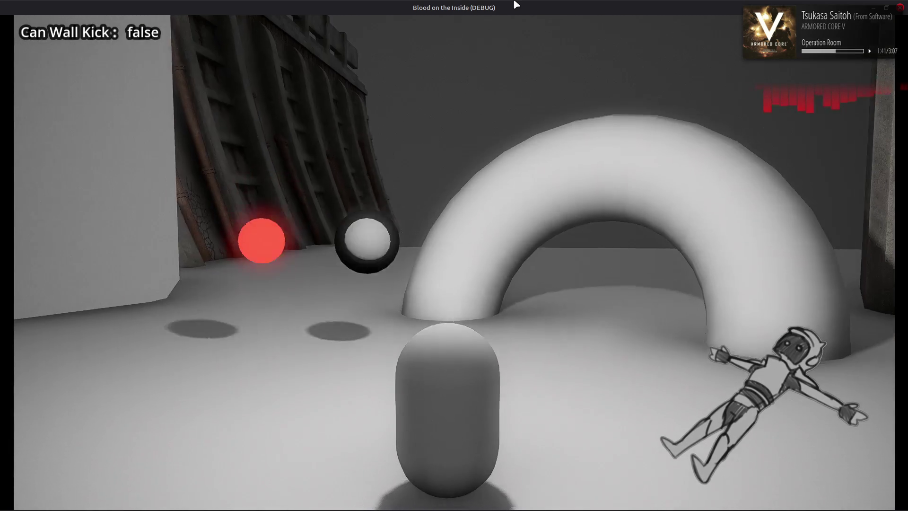
# Test the new drag by boosting and strafing the player, then close the game
pyautogui.press('w')
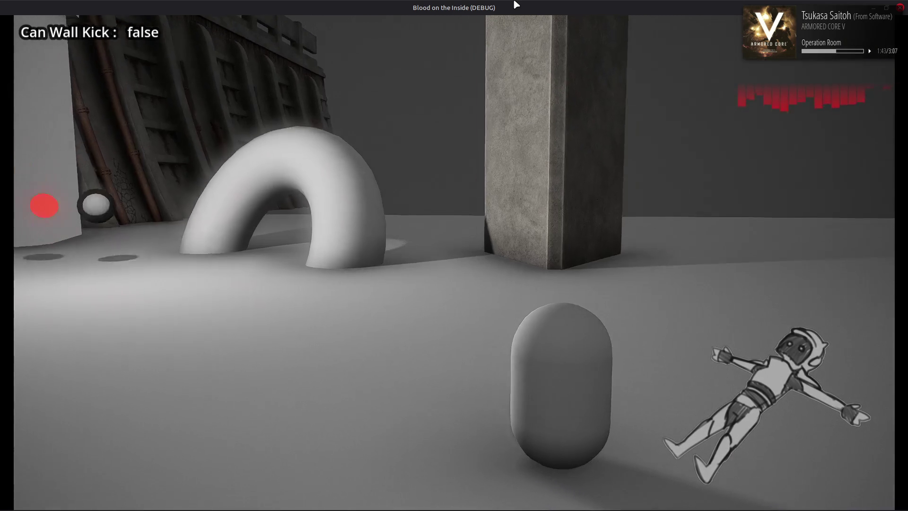
pyautogui.press('a')
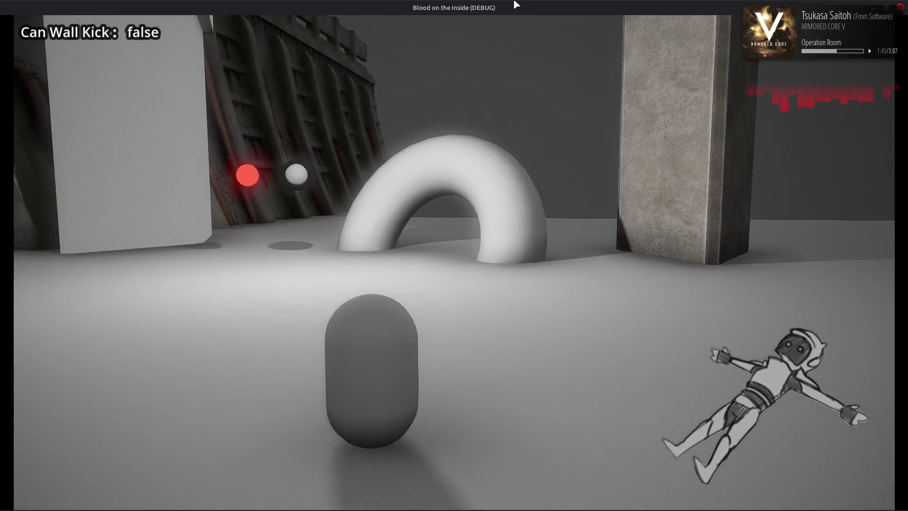
pyautogui.press('d')
pyautogui.press('a')
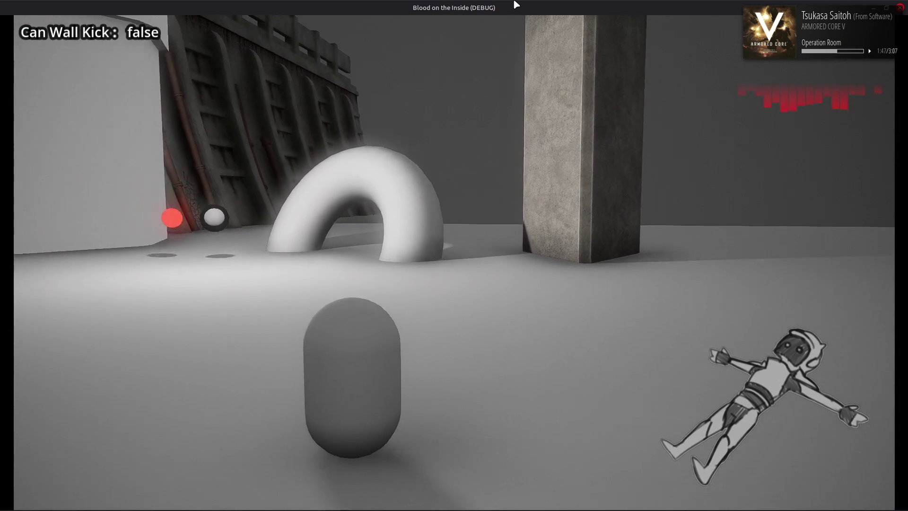
pyautogui.press('d')
pyautogui.press('a')
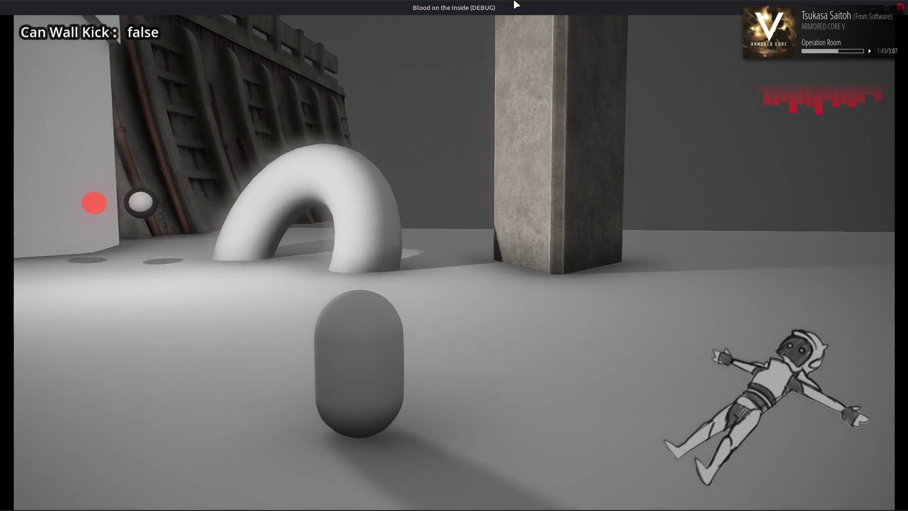
pyautogui.press('a')
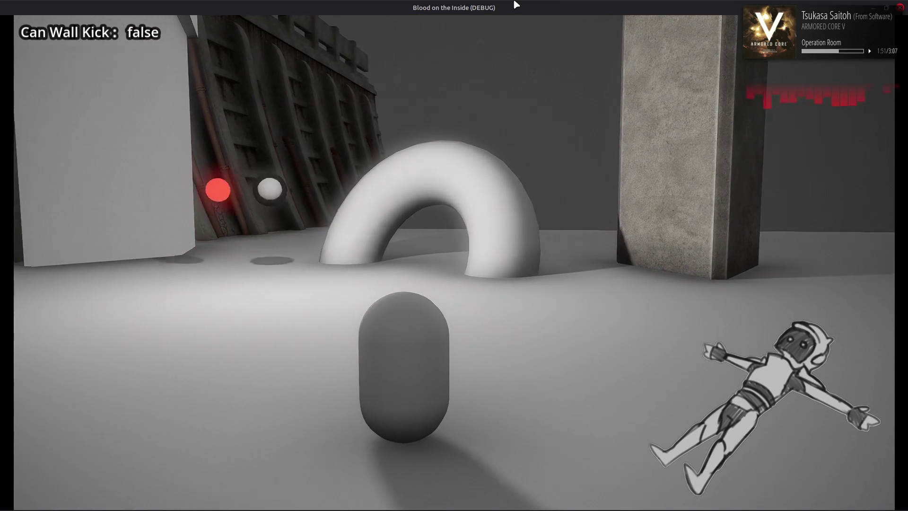
pyautogui.press('a')
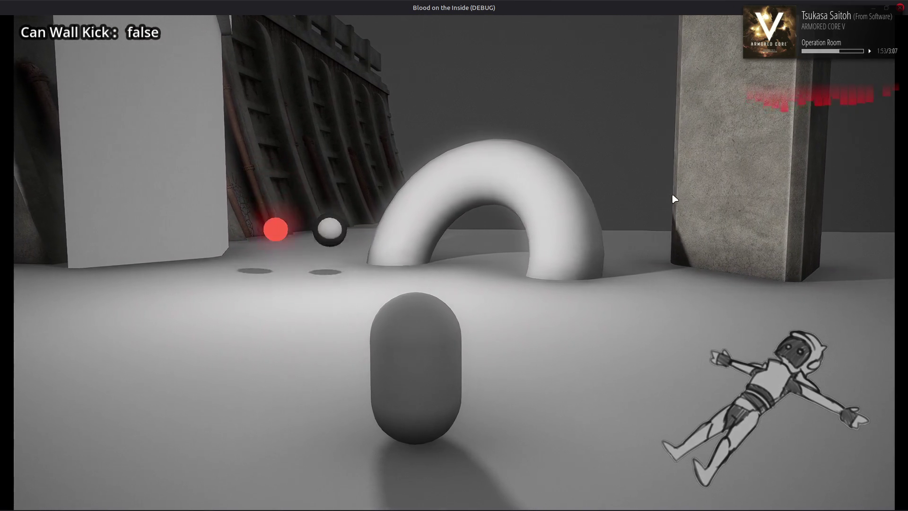
pyautogui.press('a')
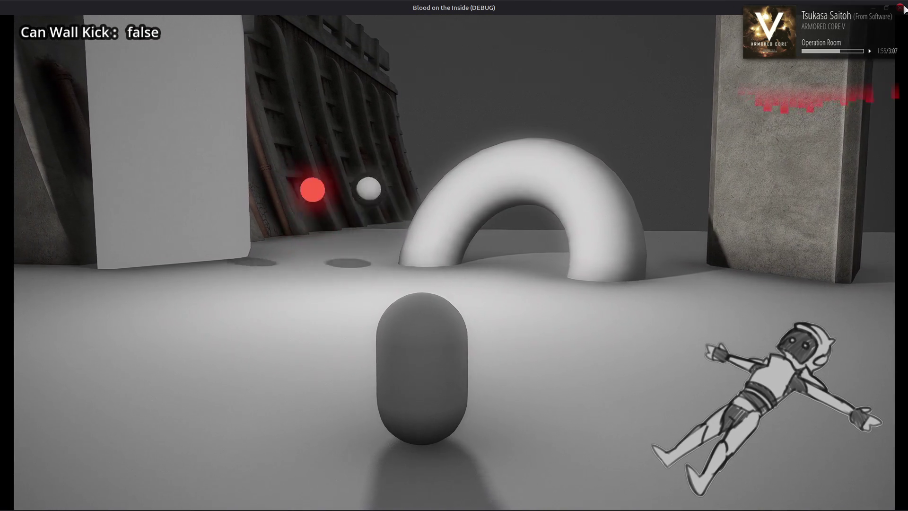
pyautogui.click(902, 7)
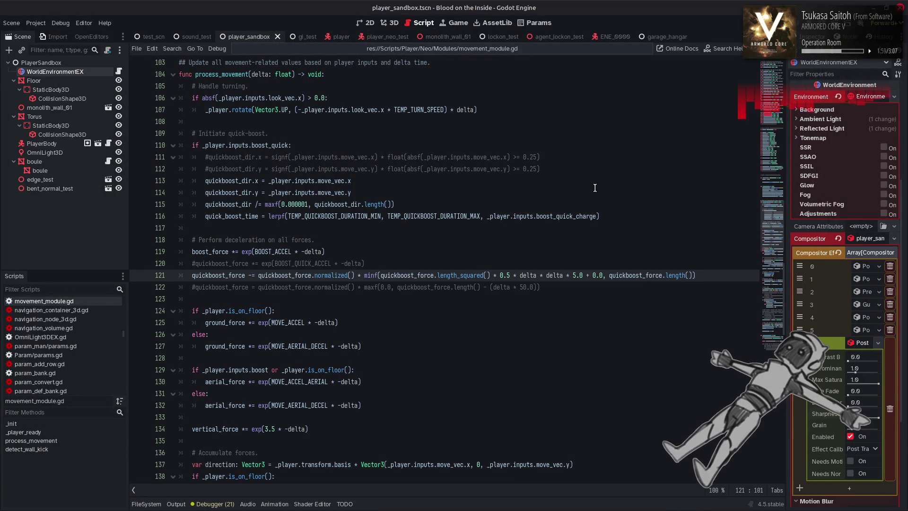
# Change line 121's trailing 0.0 to 0.5 and save
pyautogui.press('BackSpace')
pyautogui.write('5')
pyautogui.hotkey('ctrl', 's')
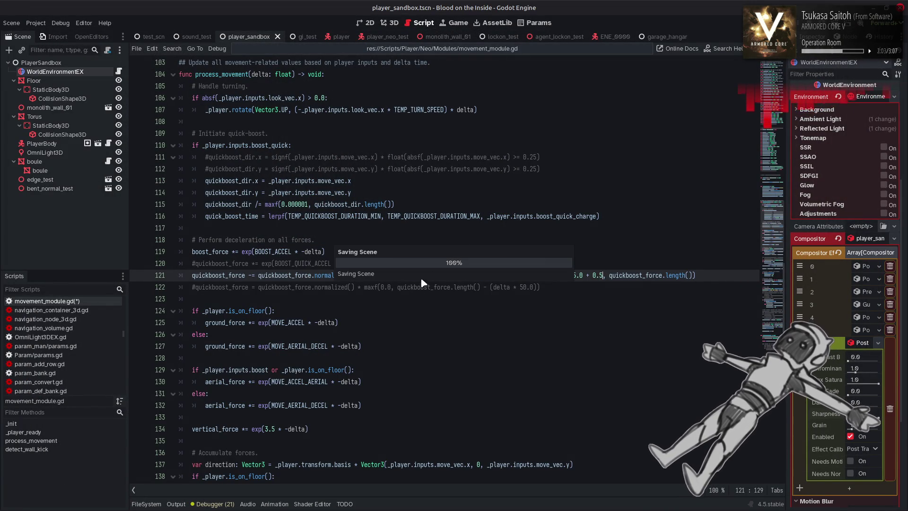
# Replace the 5.0 factor on line 121 with BOOST_QUICK_ACCEL from line 120 and save
pyautogui.doubleClick(302, 263)
pyautogui.hotkey('ctrl', 'c')
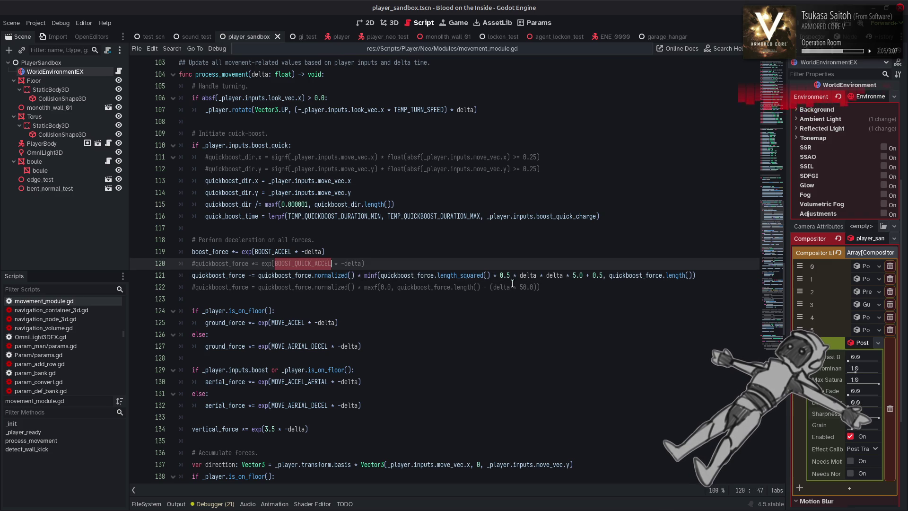
pyautogui.doubleClick(577, 275)
pyautogui.hotkey('ctrl', 'v')
pyautogui.hotkey('ctrl', 's')
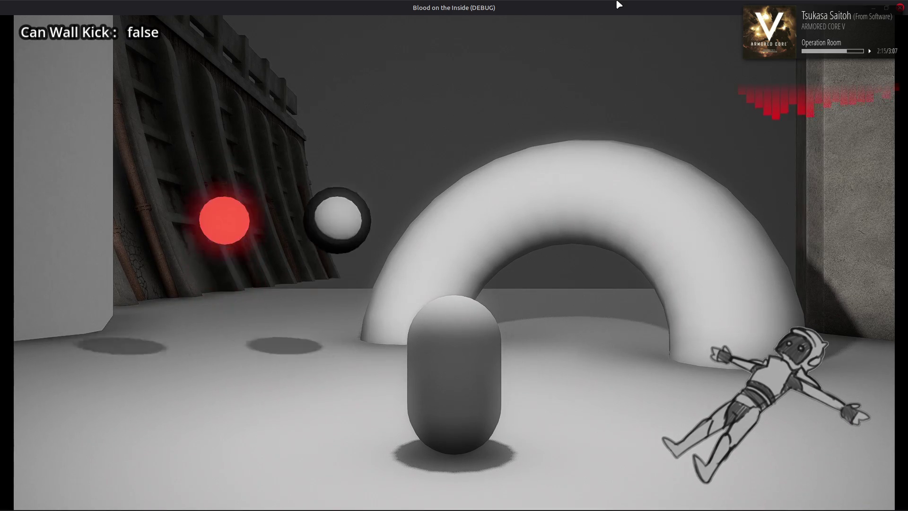
# Move the player to test drag, then stop the game
pyautogui.press('a')
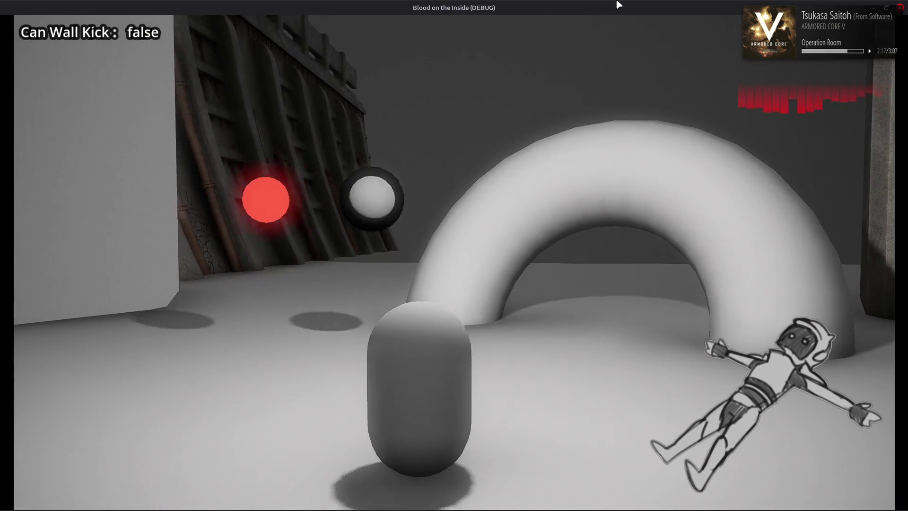
pyautogui.press('s')
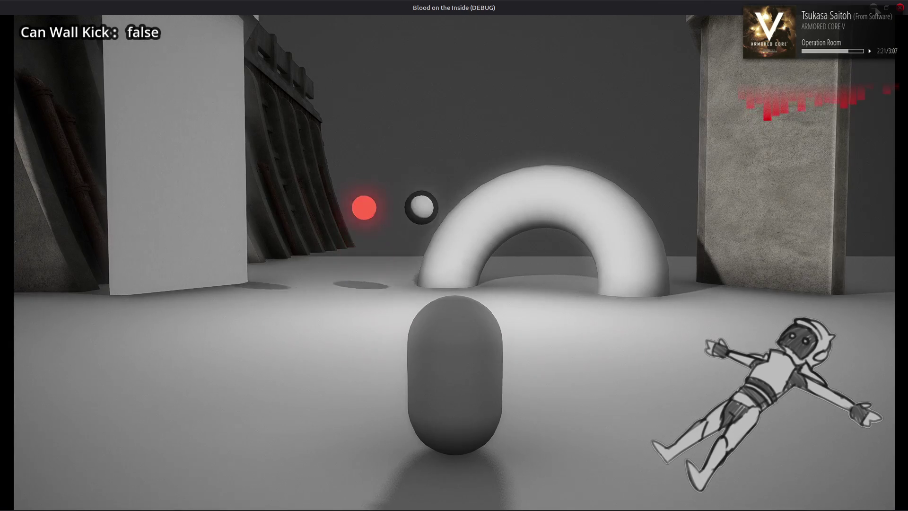
pyautogui.press('Escape')
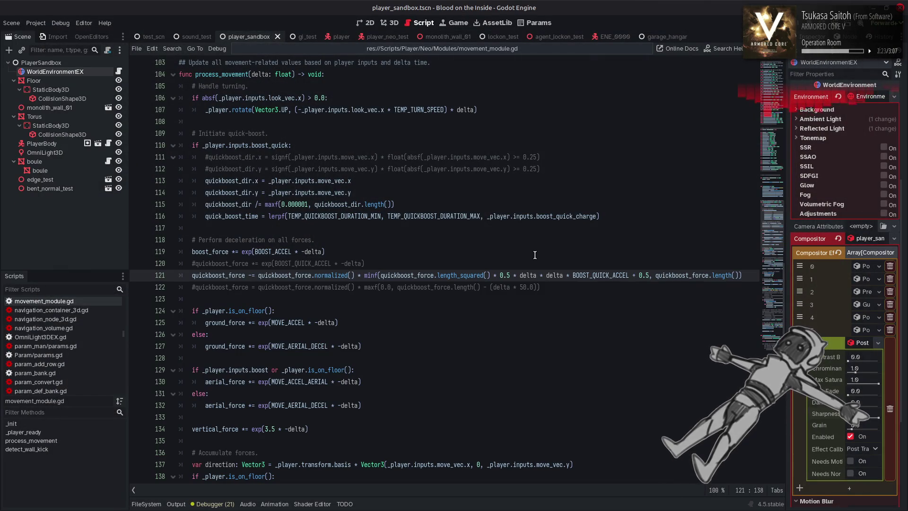
# Append '* delta' after the 0.5 term on line 121 and save
pyautogui.doubleClick(552, 276)
pyautogui.click(648, 275)
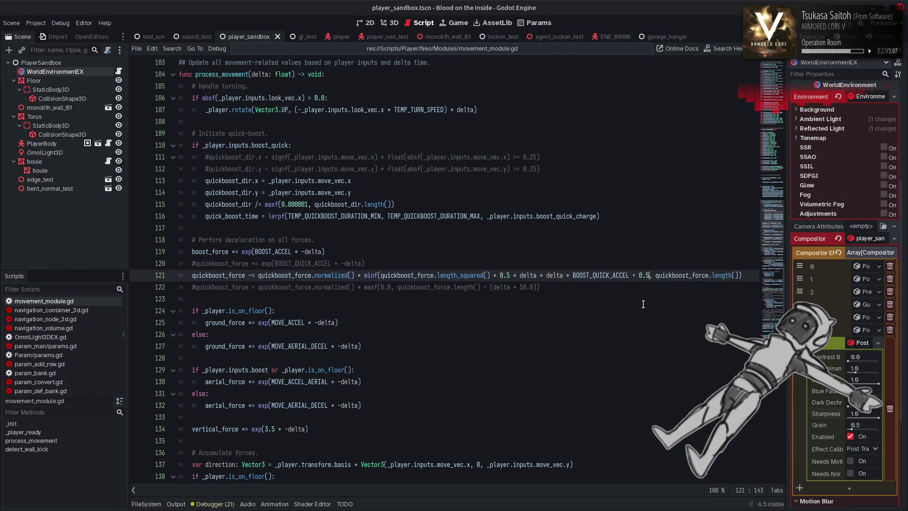
pyautogui.write('* delta')
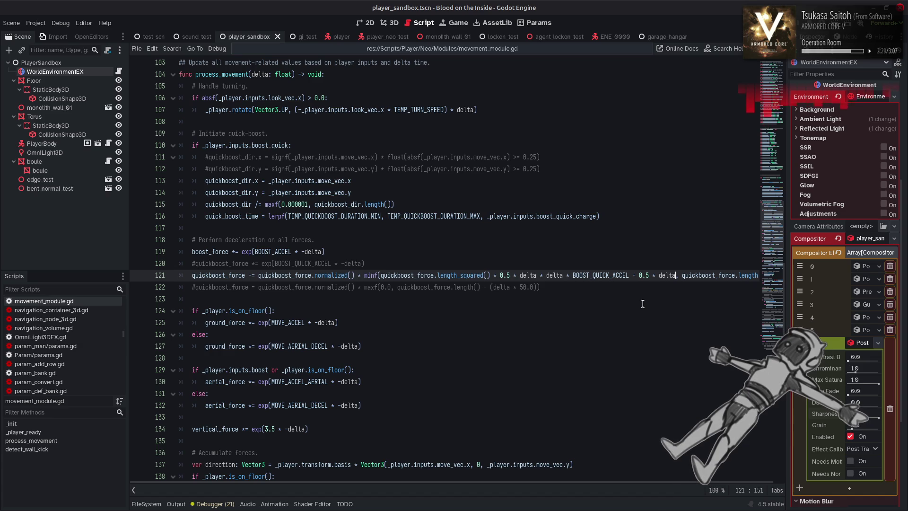
pyautogui.hotkey('ctrl', 's')
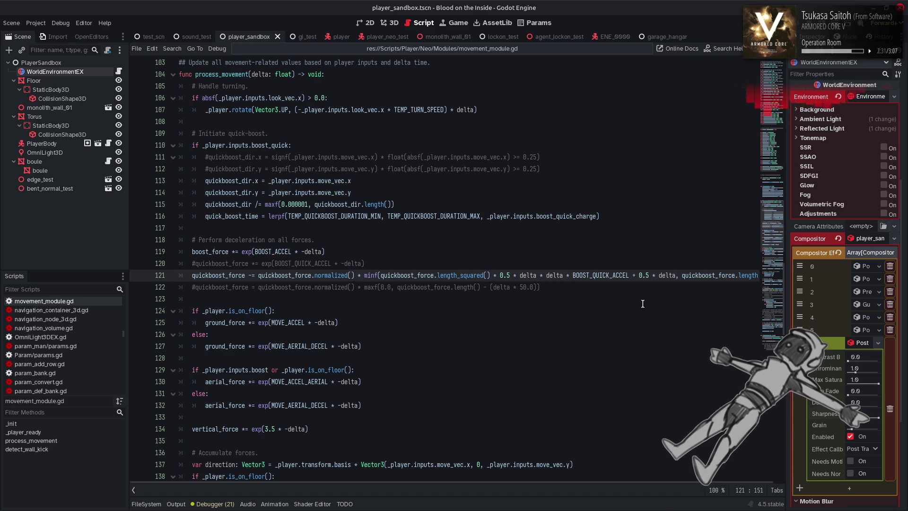
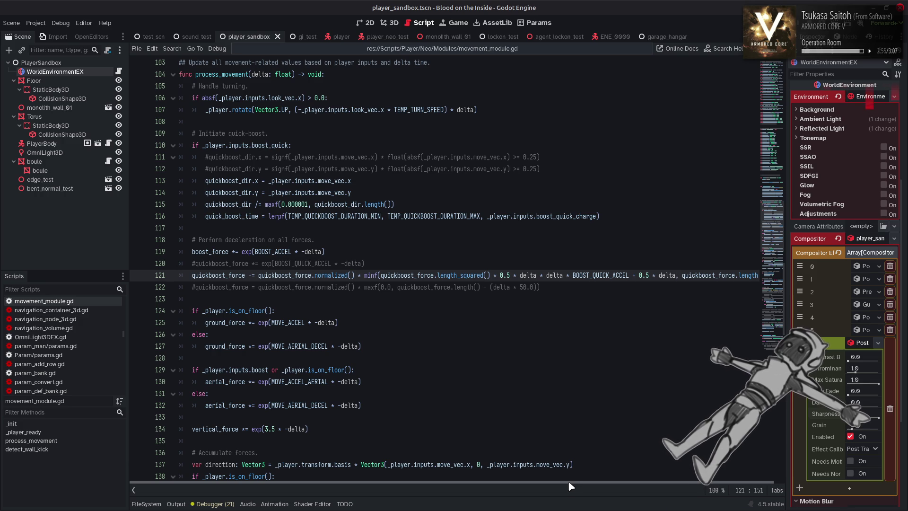
# Change the multiplier after BOOST_QUICK_ACCEL on line 121 to 15.0 and save movement_module.gd
pyautogui.click(639, 274)
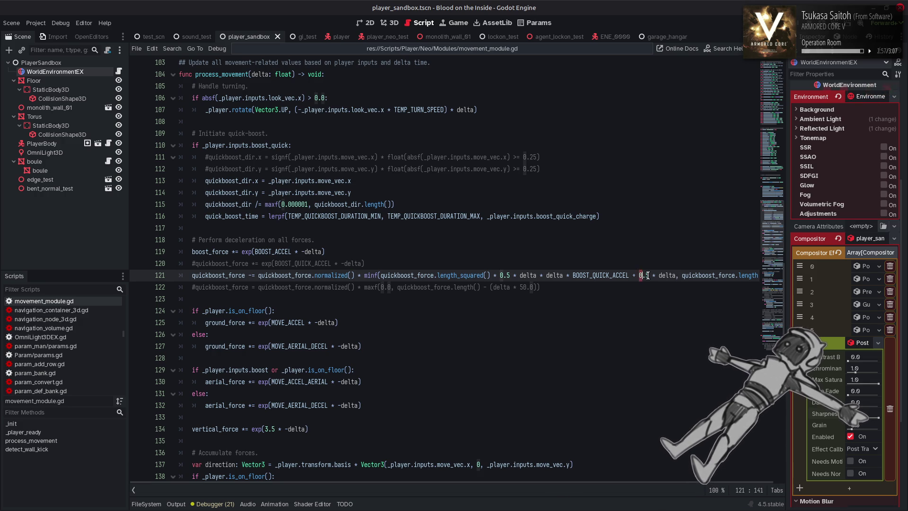
pyautogui.write('5.')
pyautogui.hotkey('ctrl', 's')
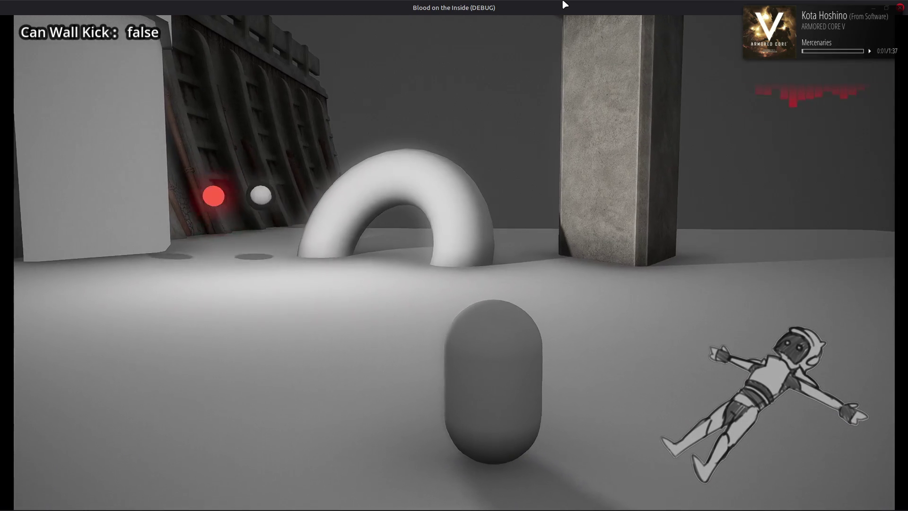
pyautogui.click(900, 7)
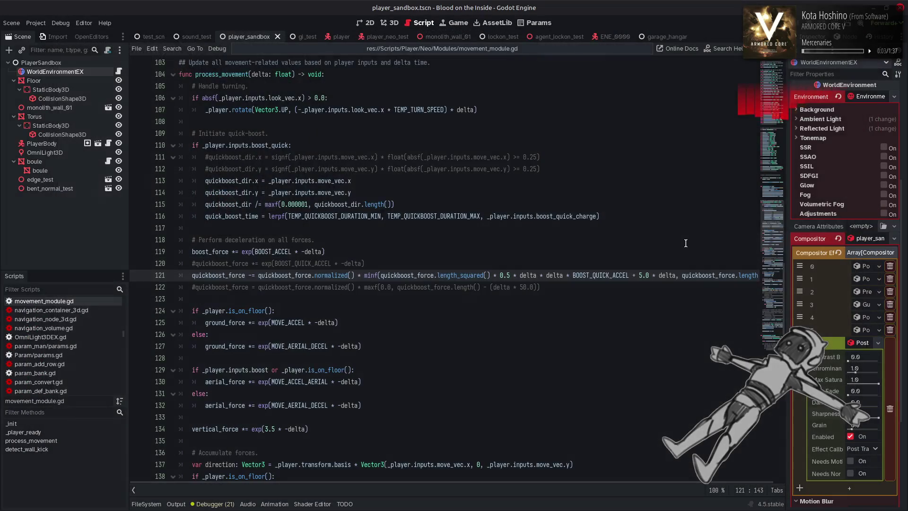
pyautogui.click(642, 275)
pyautogui.write('1')
pyautogui.hotkey('ctrl', 's')
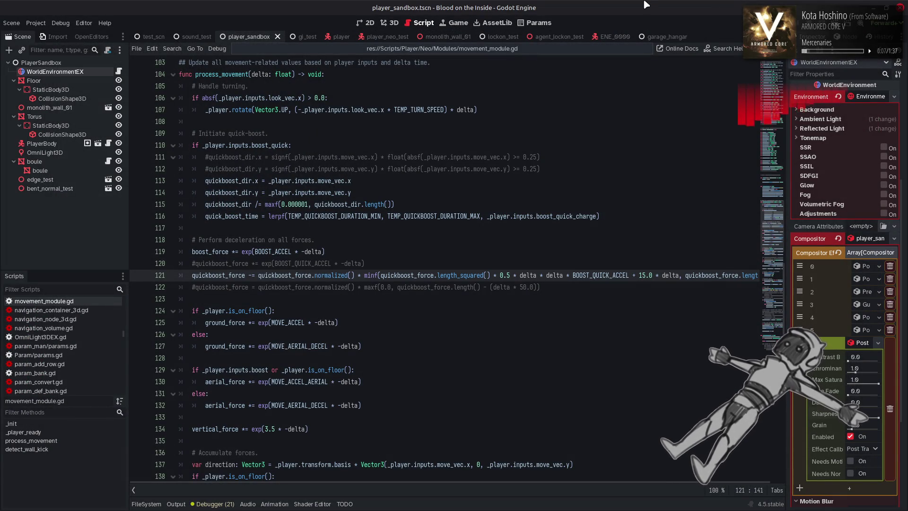
# Playtest with F5, steering the player right, left and right, then close the game
pyautogui.press('F5')
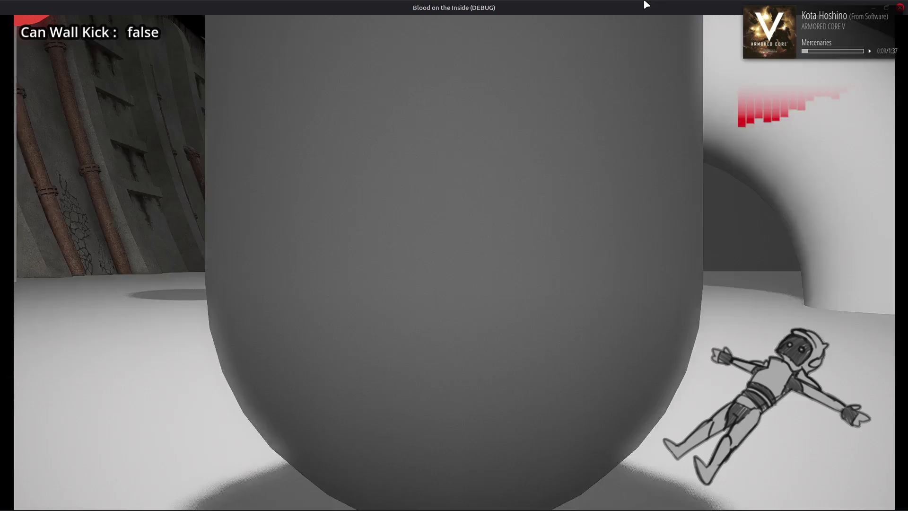
pyautogui.press('d')
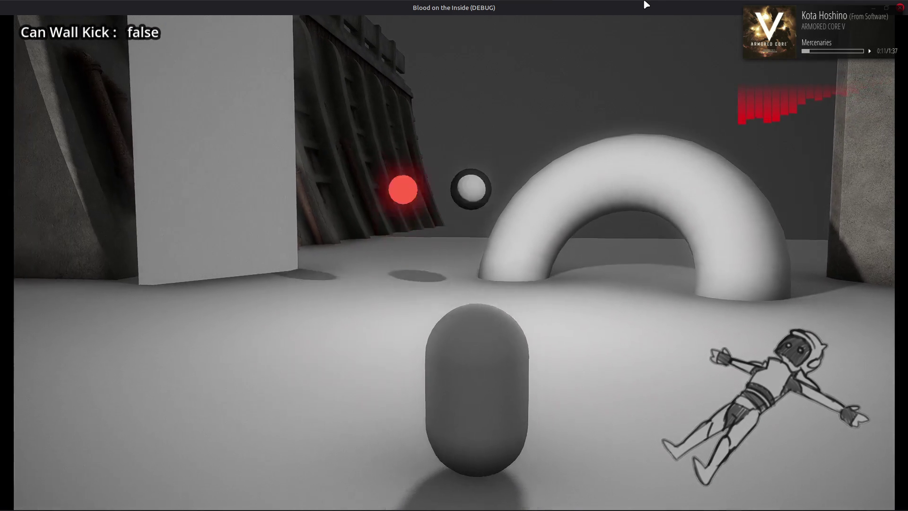
pyautogui.press('a')
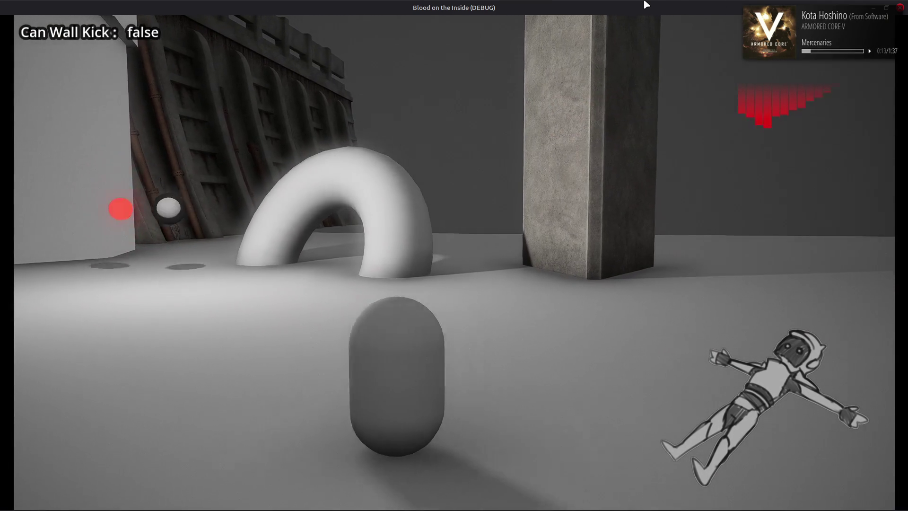
pyautogui.press('d')
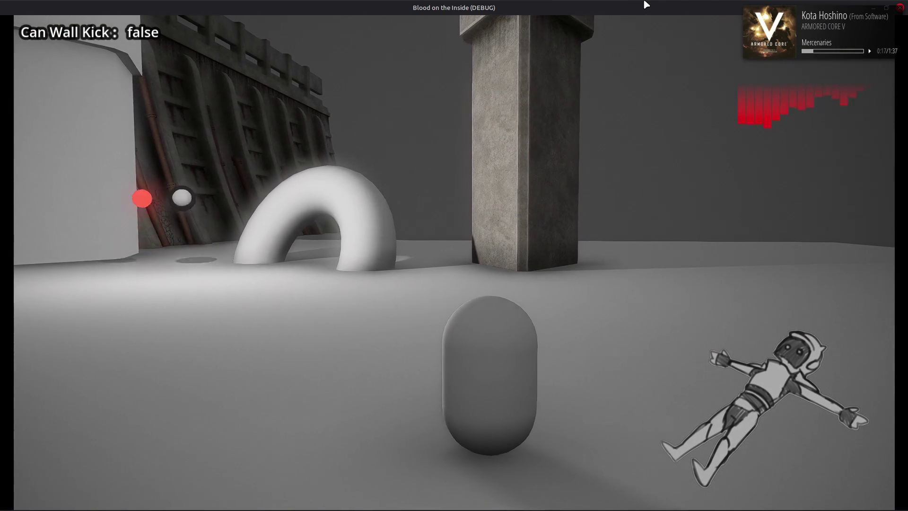
pyautogui.click(899, 9)
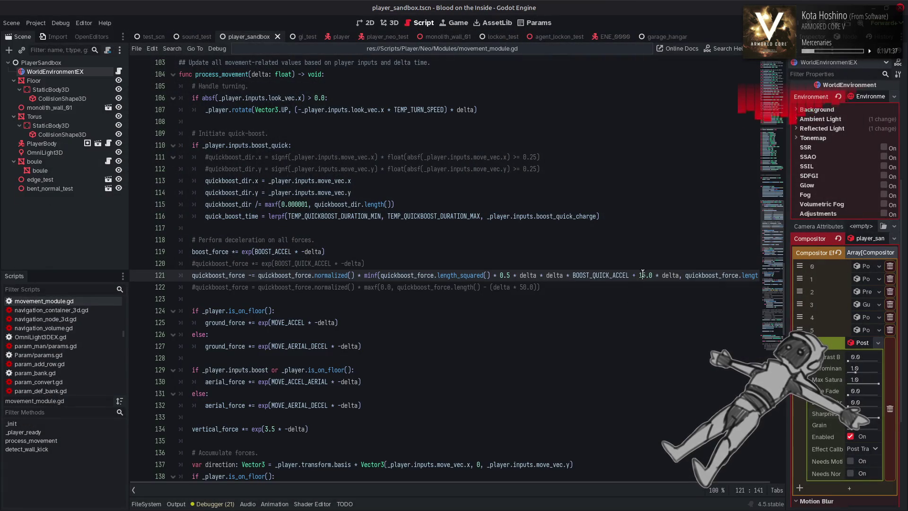
# Replace 15.0 with 30.0 on line 121 and save the script
pyautogui.press('BackSpace')
pyautogui.press('Delete')
pyautogui.write('30')
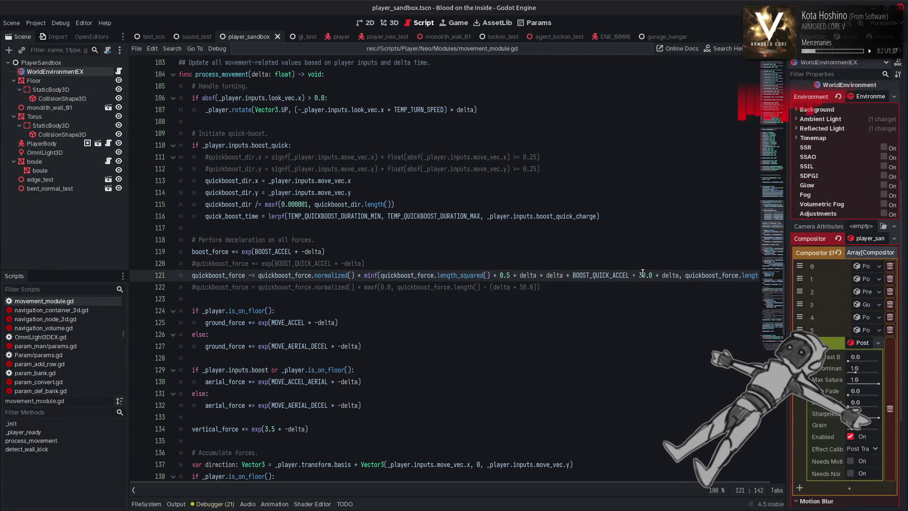
pyautogui.hotkey('ctrl', 's')
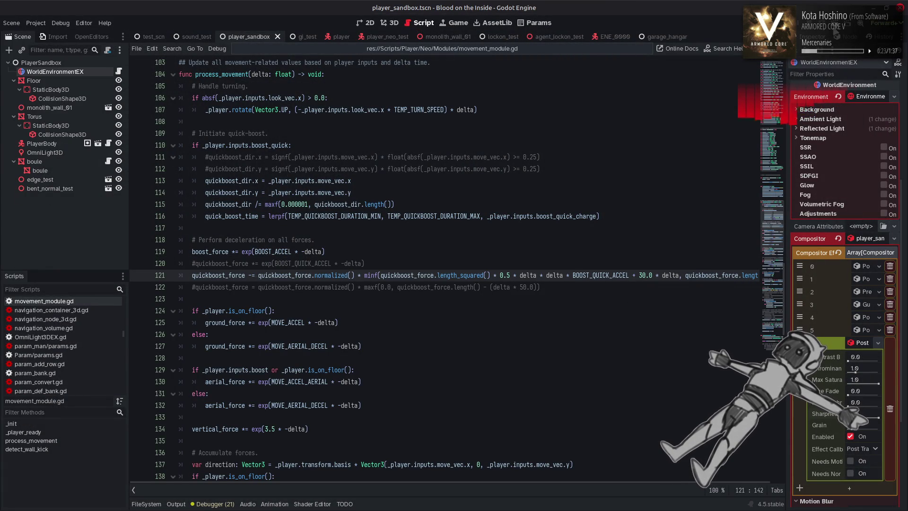
# Run the game, move the player back, right and left, then stop it with F8
pyautogui.press('F5')
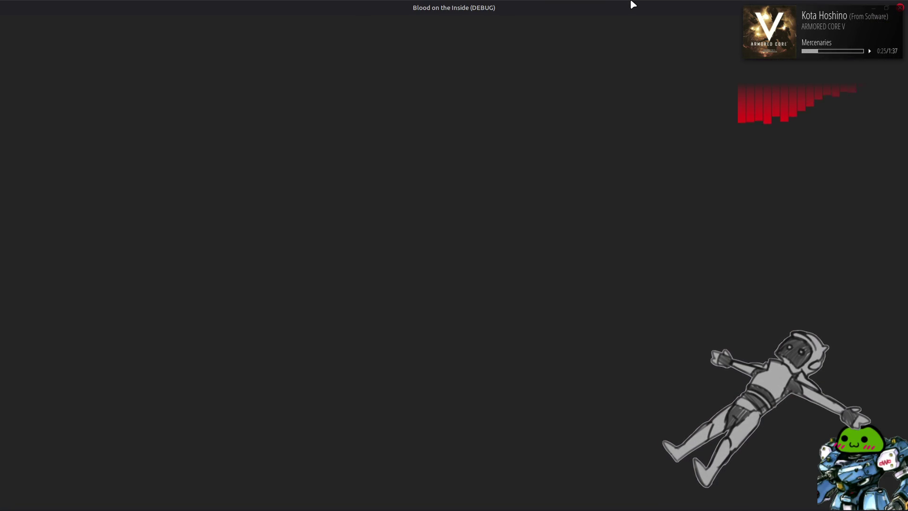
pyautogui.press('s')
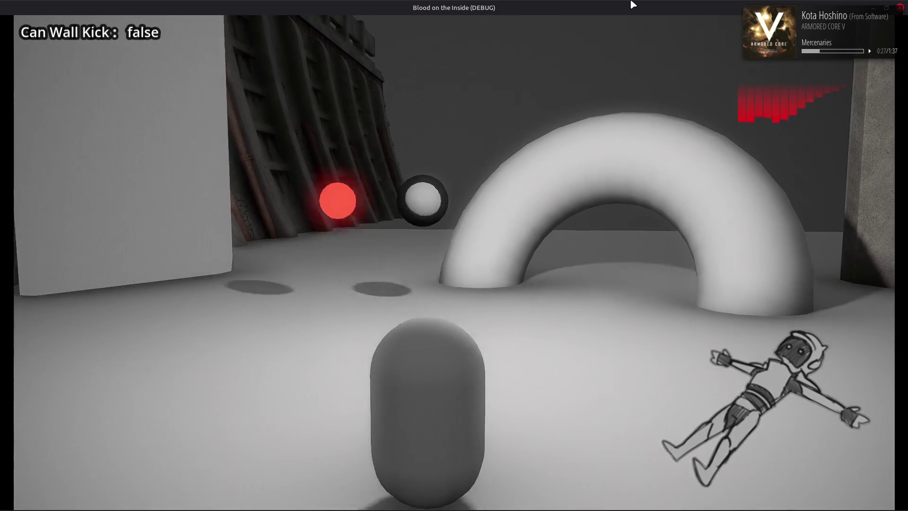
pyautogui.press('d')
pyautogui.press('a')
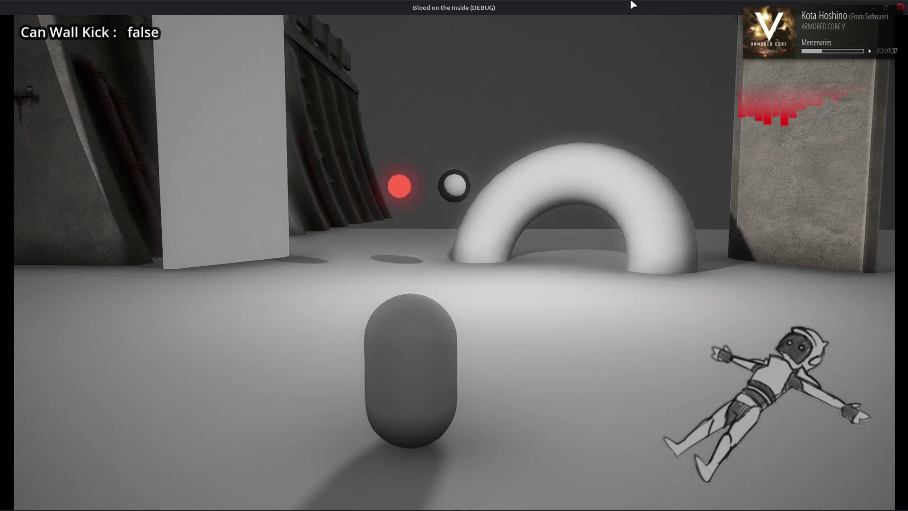
pyautogui.press('d')
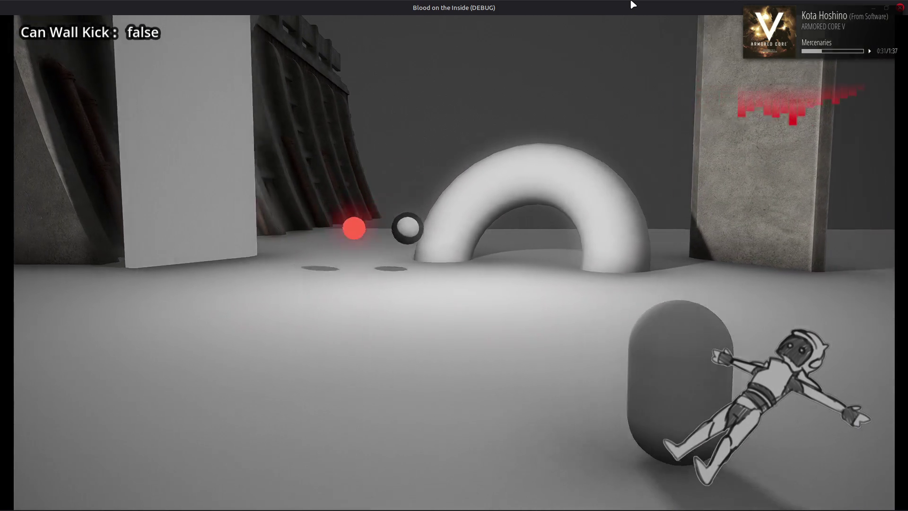
pyautogui.press('a')
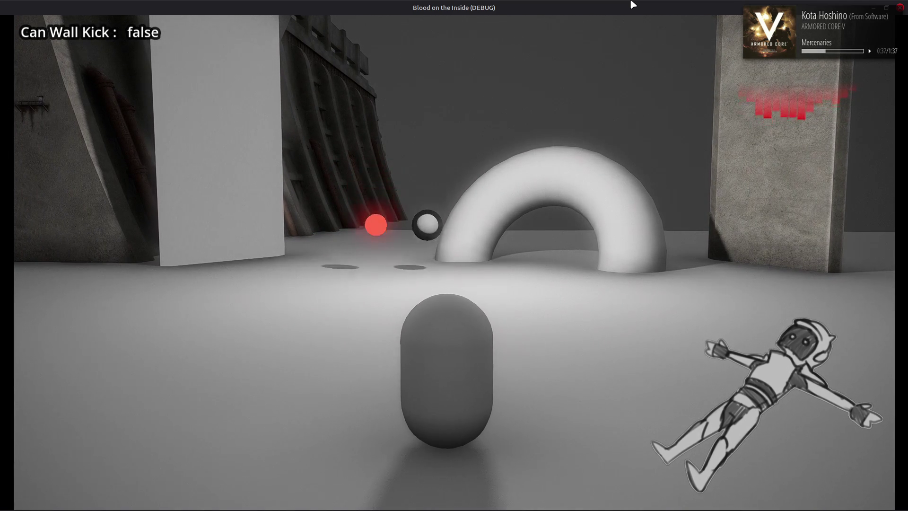
pyautogui.press('F8')
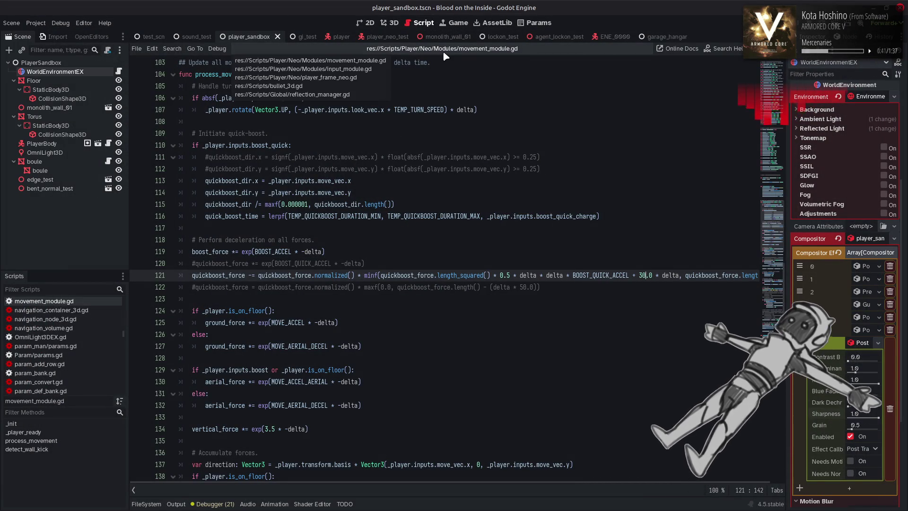
# Open camera_module.gd and highlight where cam_lerp_speed and cam_lerp_speed_y are used
pyautogui.scroll(10, 104, 324)
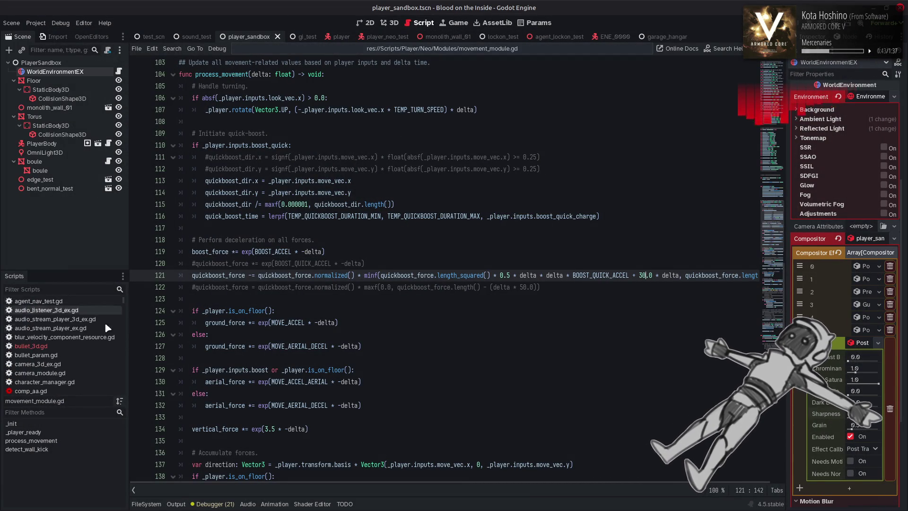
pyautogui.scroll(-1, 103, 330)
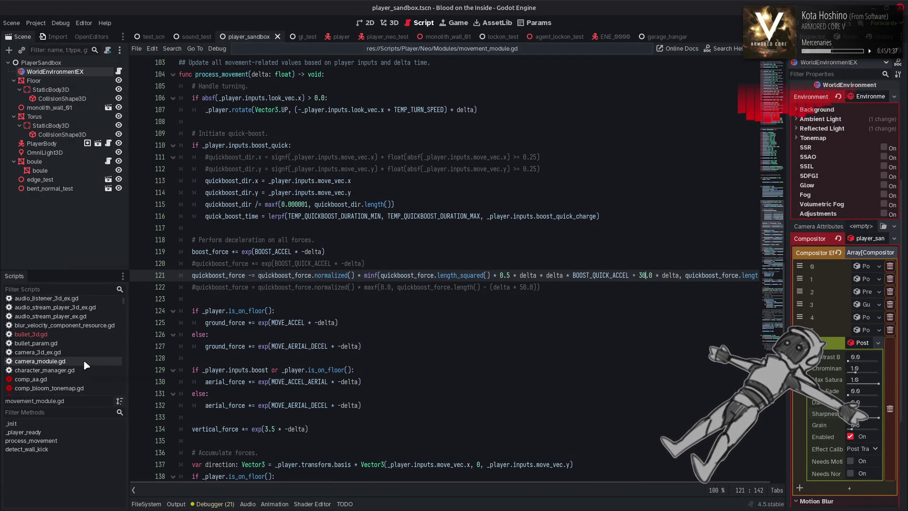
pyautogui.click(83, 360)
pyautogui.click(323, 284)
pyautogui.scroll(-7, 378, 277)
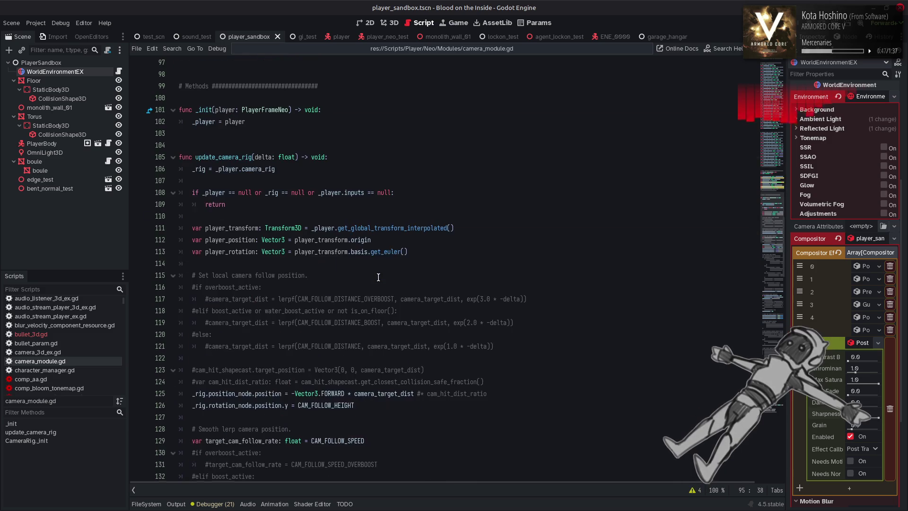
pyautogui.scroll(-4, 379, 277)
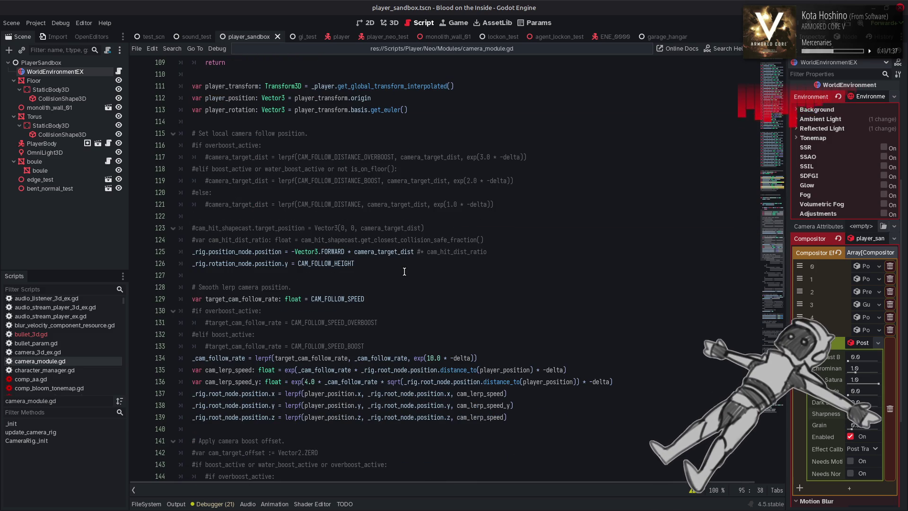
pyautogui.scroll(-1, 406, 269)
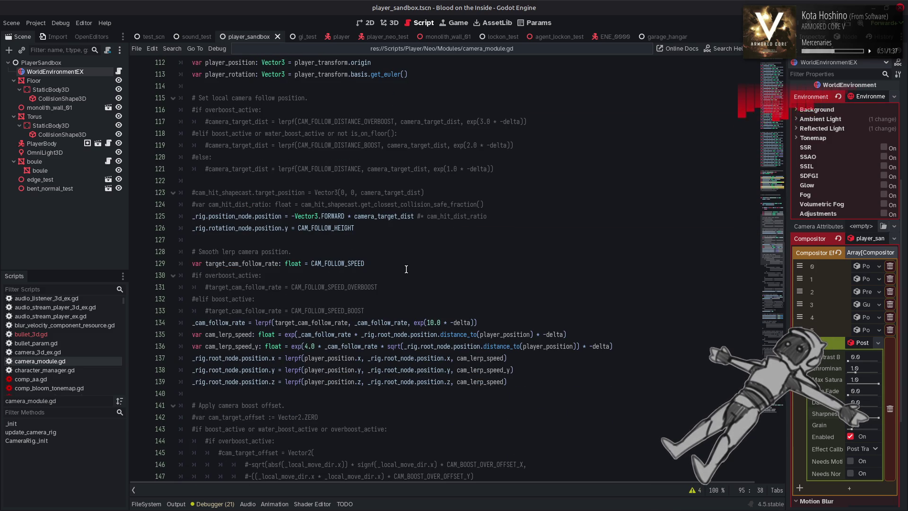
pyautogui.doubleClick(239, 334)
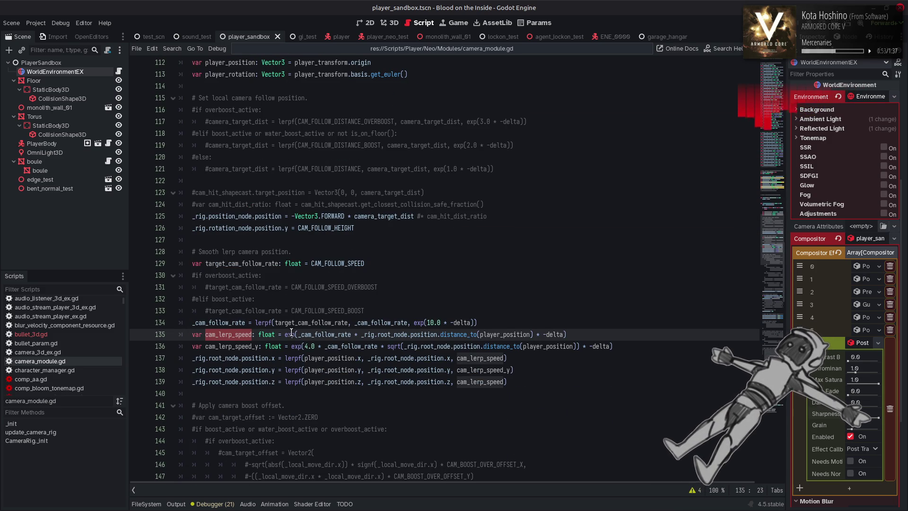
pyautogui.doubleClick(248, 345)
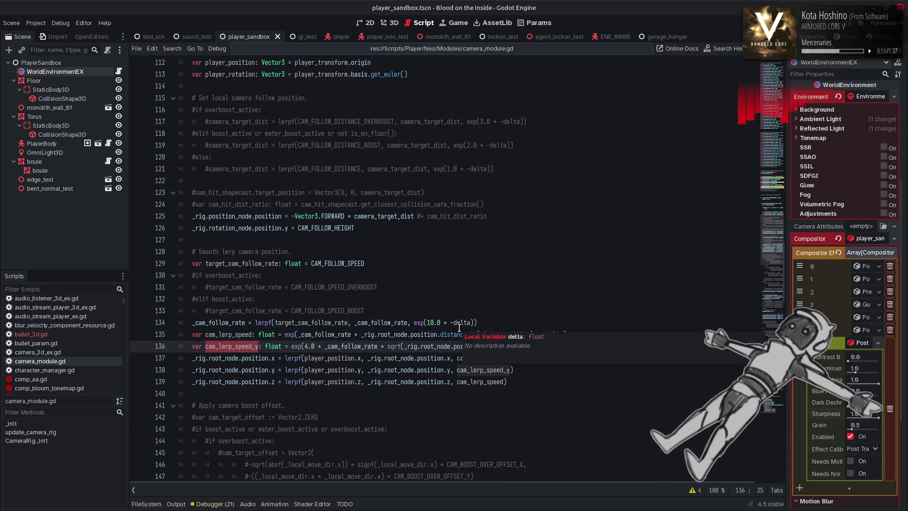
pyautogui.click(544, 306)
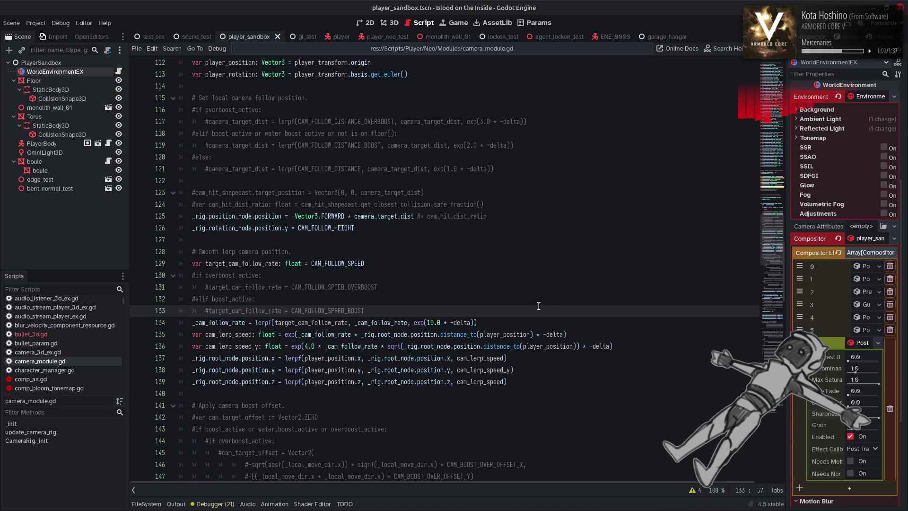
# Make line 135 divide by (0.0001 + distance) with a 1.0 numerator, save, and run the scene
pyautogui.click(360, 334)
pyautogui.click(476, 334)
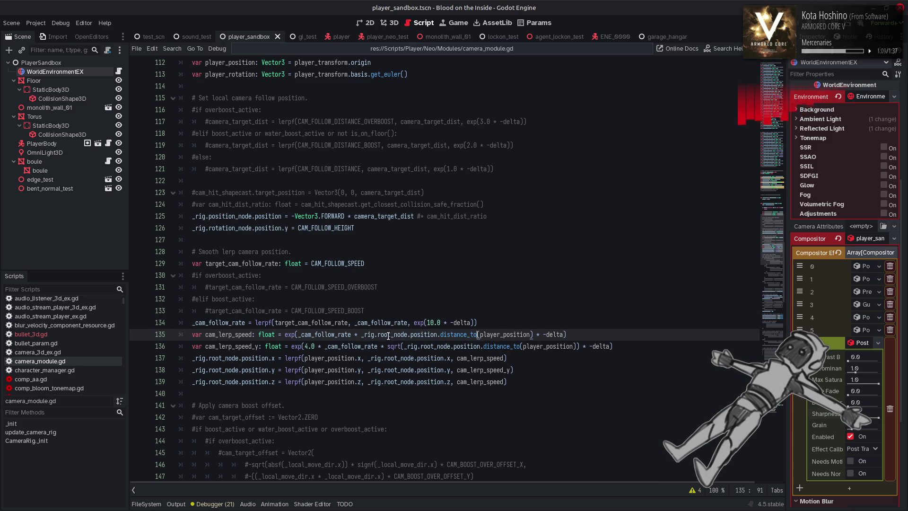
pyautogui.doubleClick(340, 333)
pyautogui.click(355, 335)
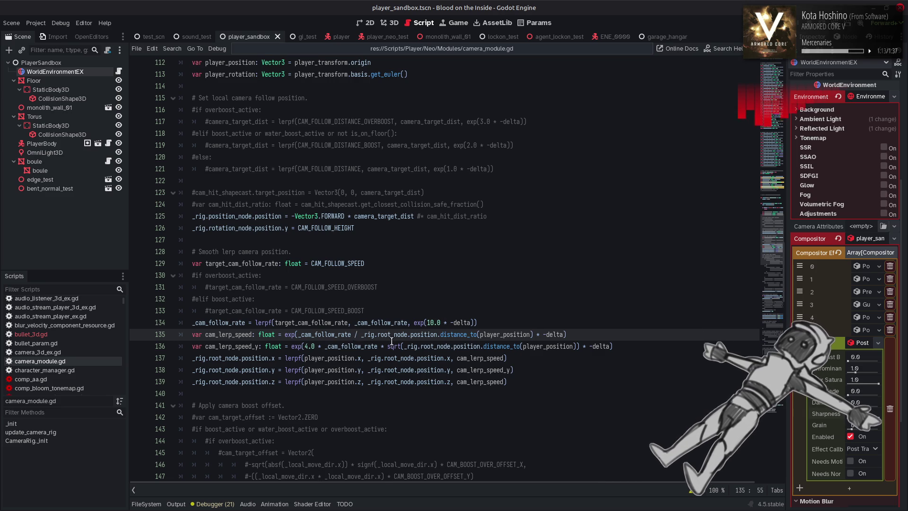
pyautogui.write('1.0 / ')
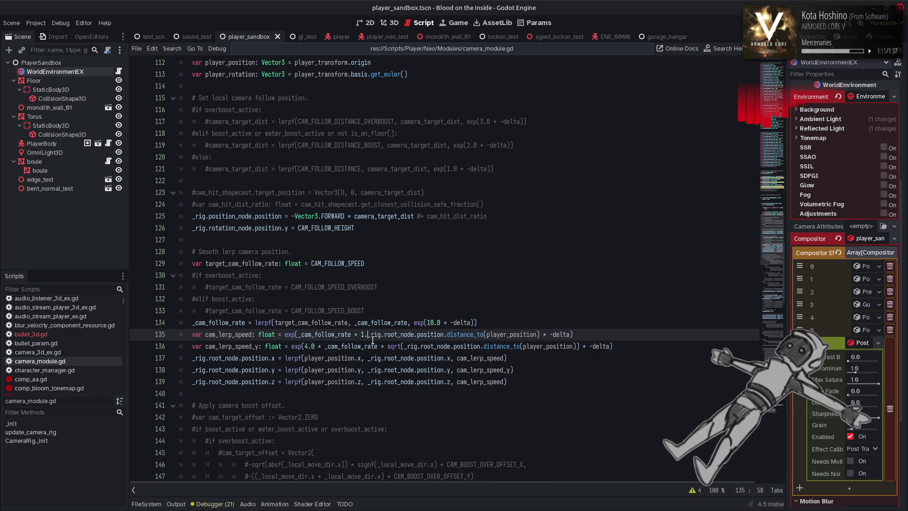
pyautogui.write('(')
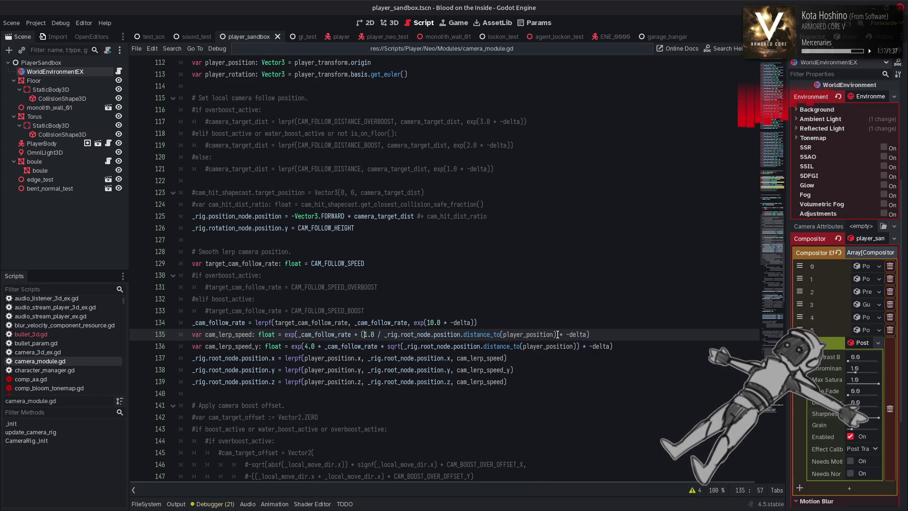
pyautogui.write('))')
pyautogui.click(384, 336)
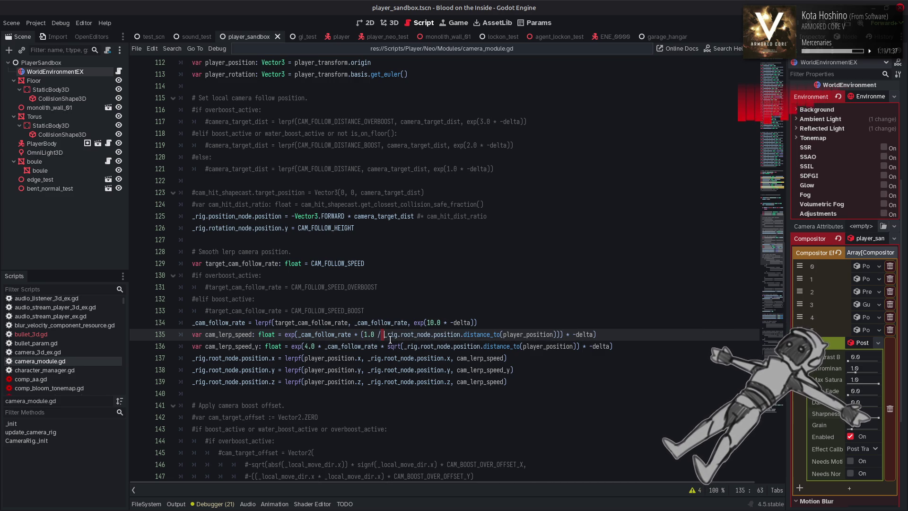
pyautogui.write('(')
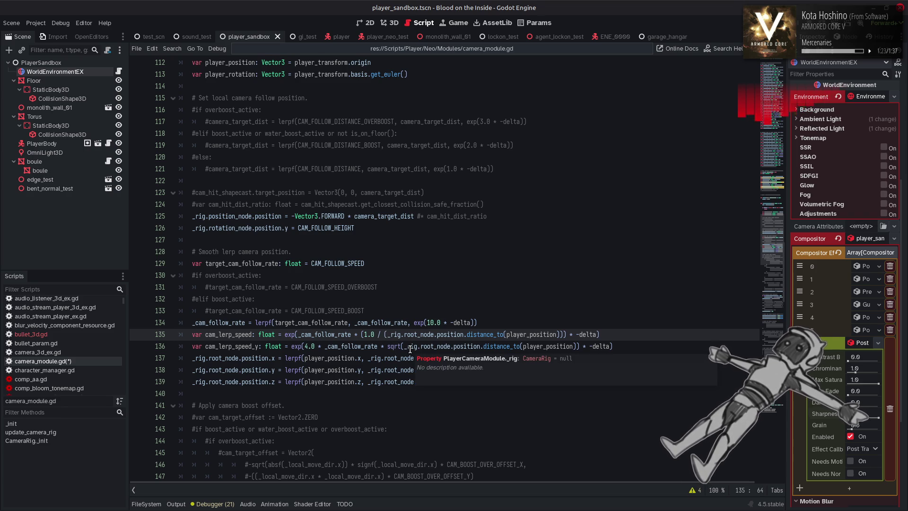
pyautogui.write('0.0001 +')
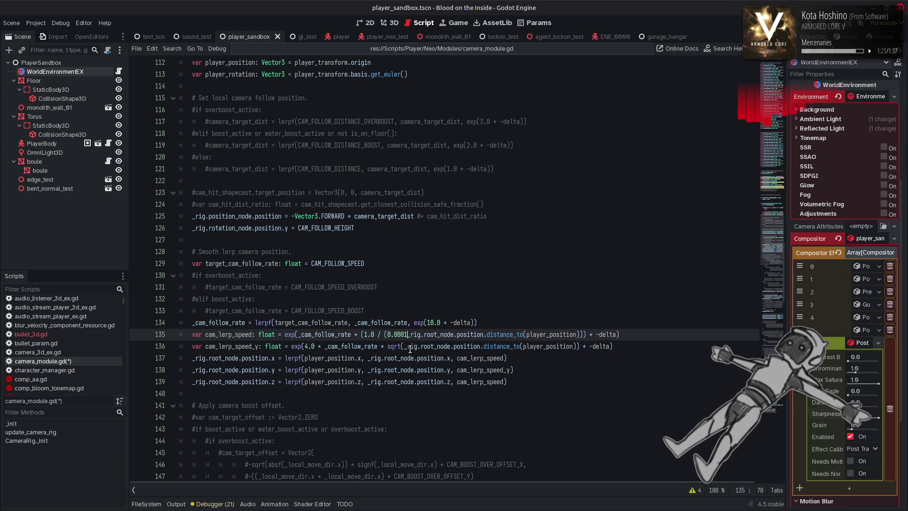
pyautogui.hotkey('ctrl', 's')
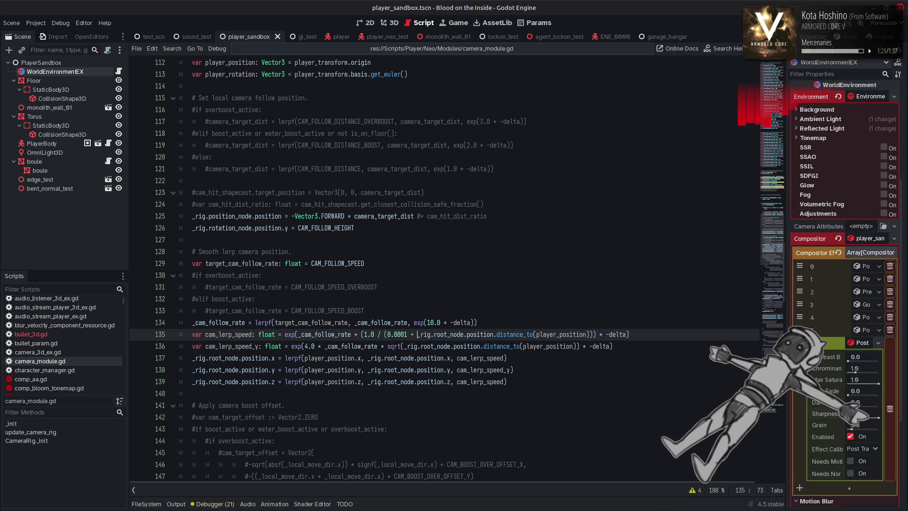
pyautogui.click(833, 23)
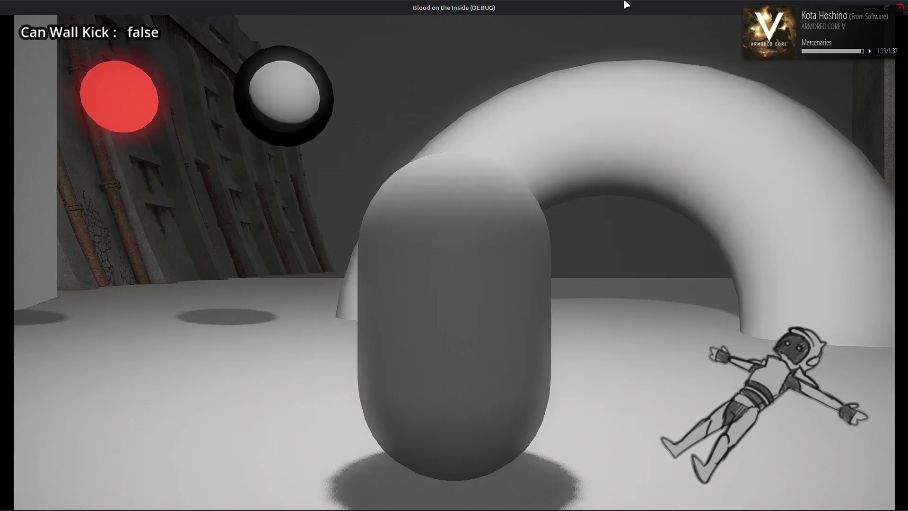
pyautogui.press('w')
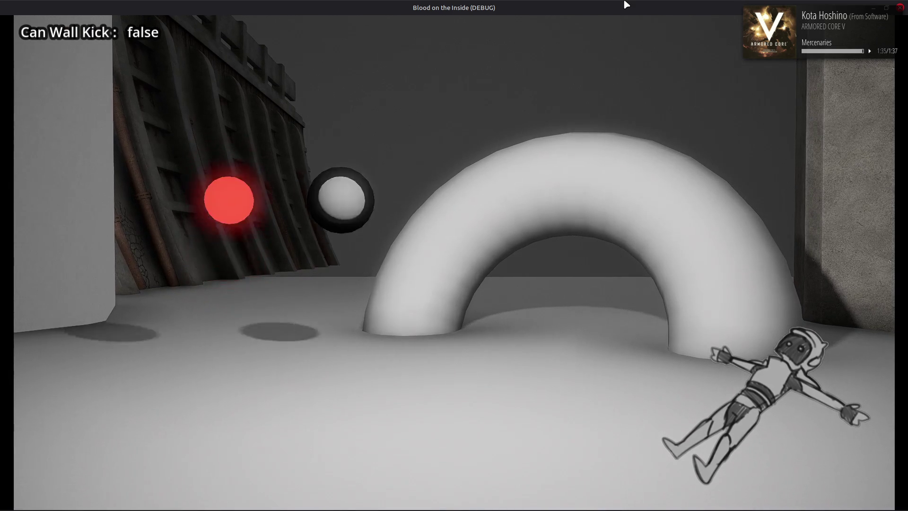
pyautogui.press('s')
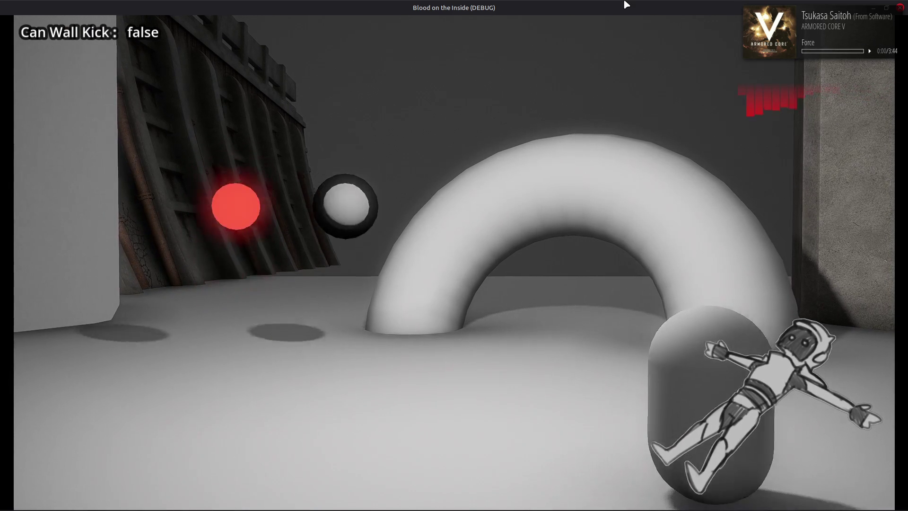
pyautogui.press('a')
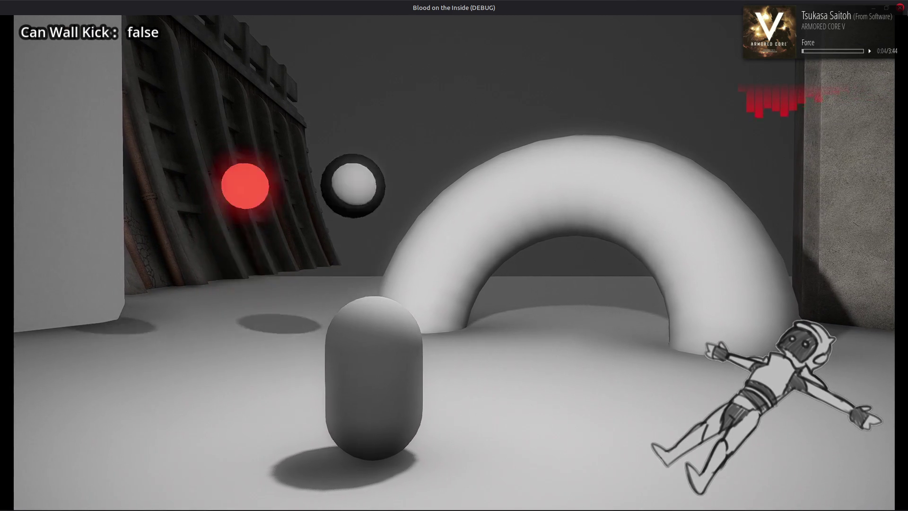
pyautogui.press('F8')
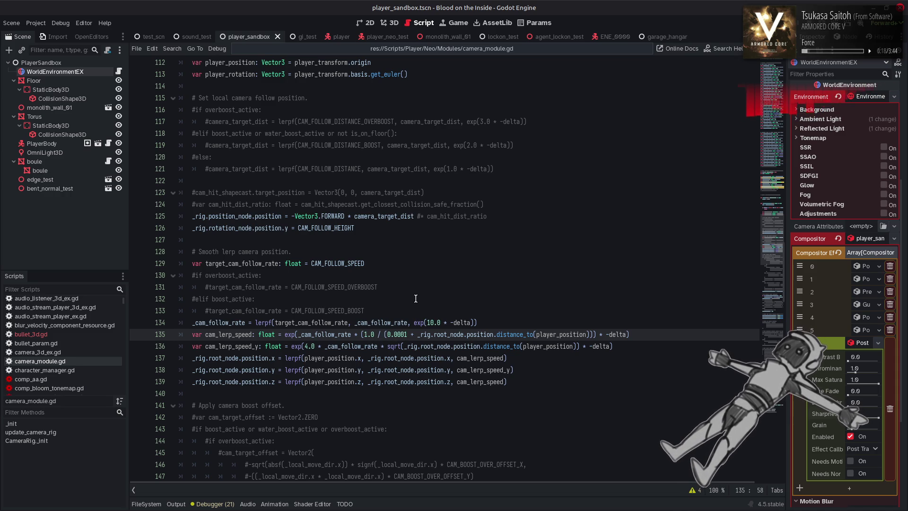
# Set line 135's numerator to 100.0 after undoing a 10000.0 attempt, save, and run the scene
pyautogui.write('0000')
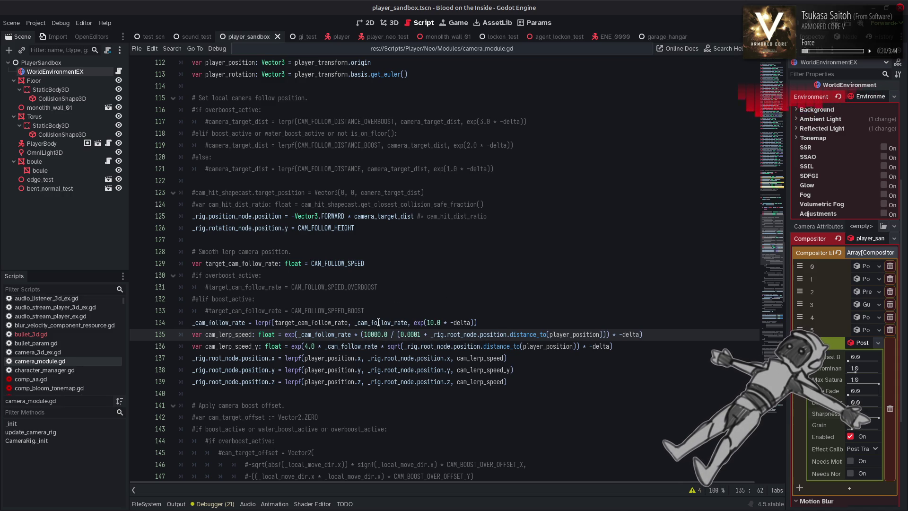
pyautogui.click(400, 334)
pyautogui.hotkey('ctrl', 'z')
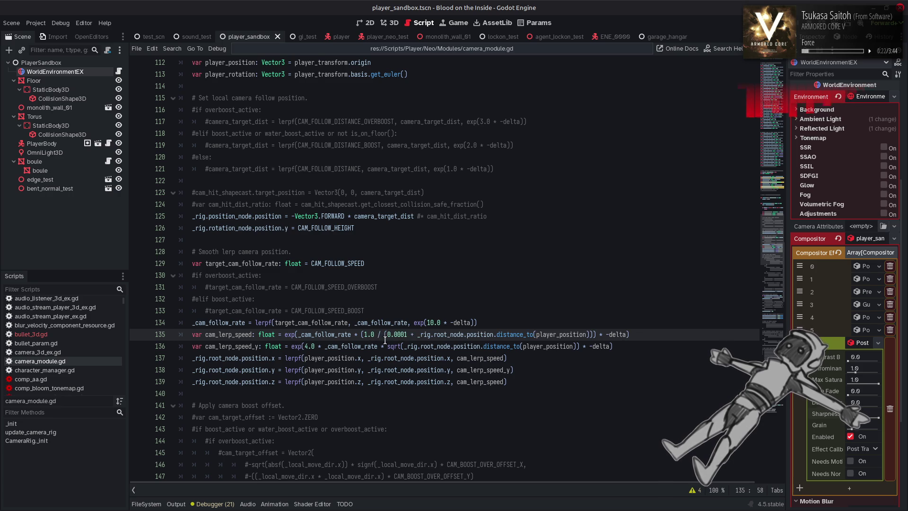
pyautogui.write('00')
pyautogui.hotkey('ctrl', 's')
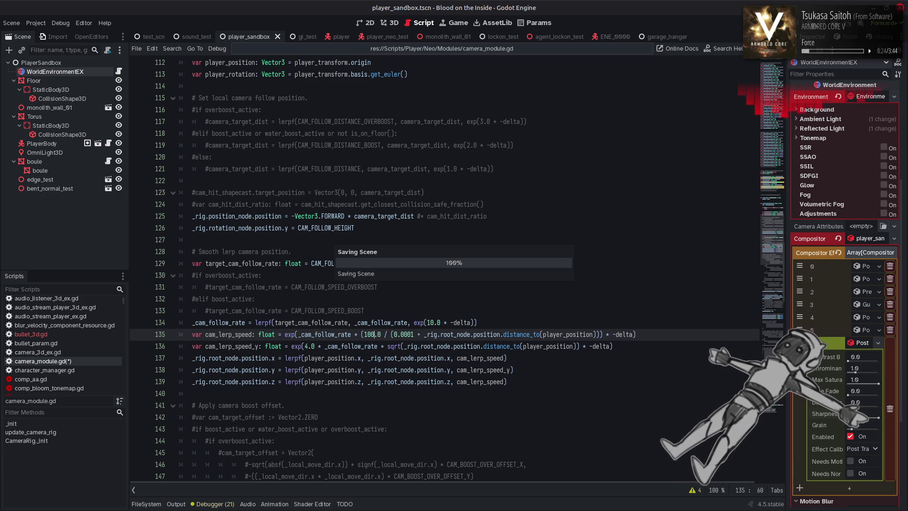
pyautogui.click(834, 26)
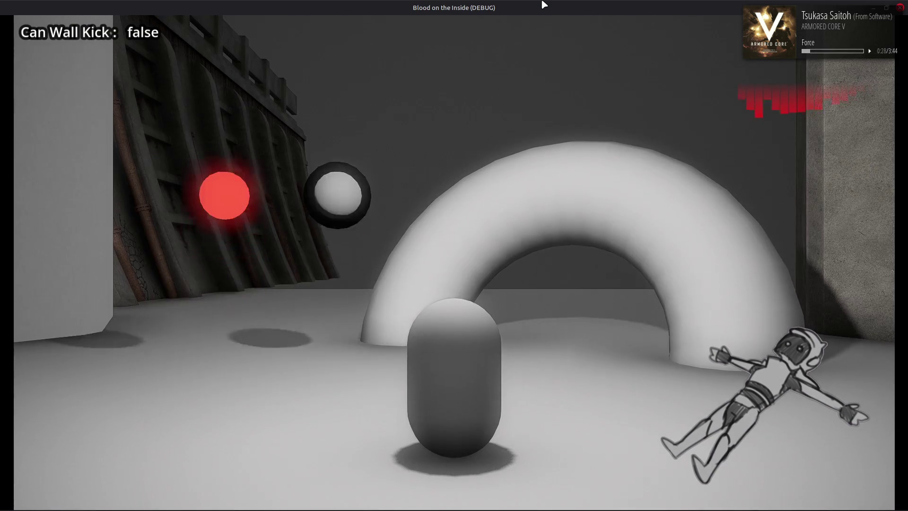
# Drive the player with WASD between the arch and pillar, watching the camera, then close the game
pyautogui.press('w')
pyautogui.press('a')
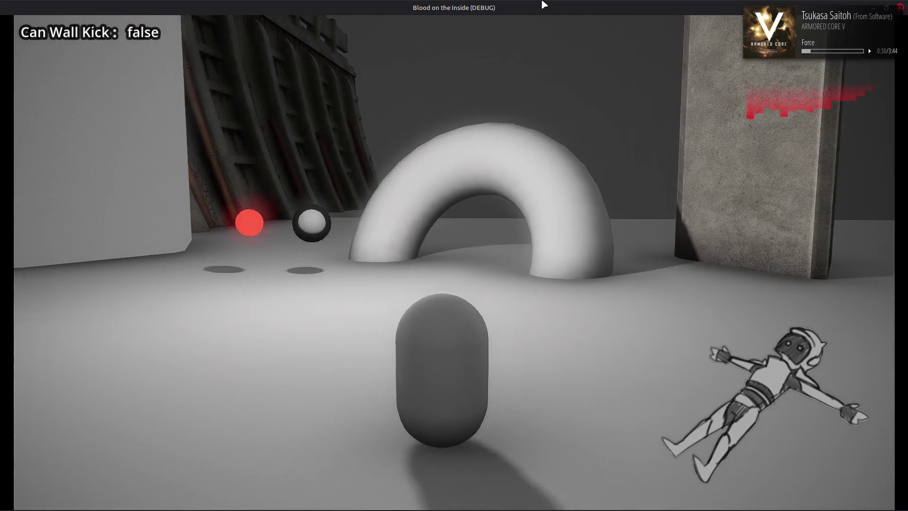
pyautogui.press('d')
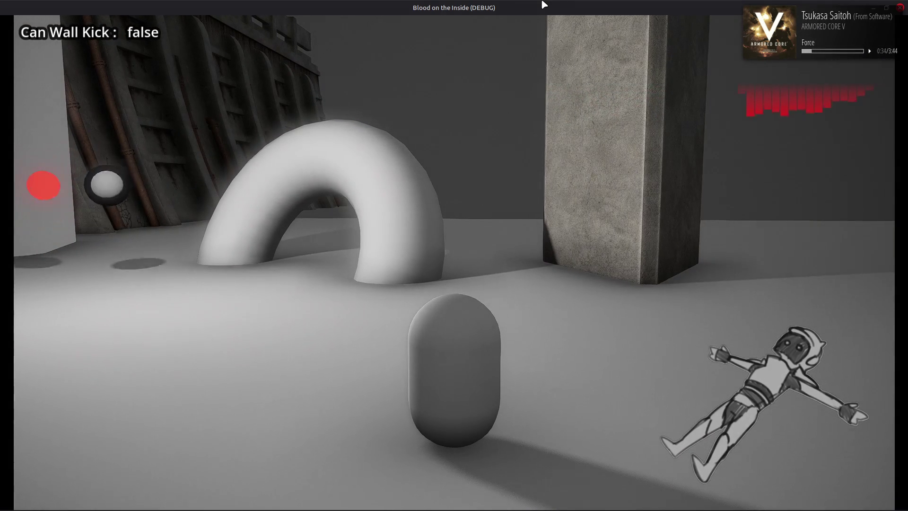
pyautogui.press('a')
pyautogui.press('a')
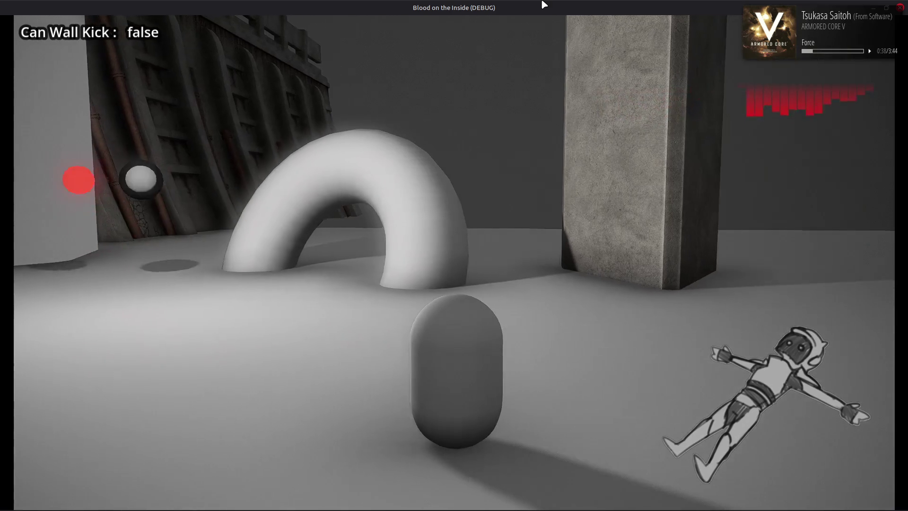
pyautogui.press('a')
pyautogui.press('d')
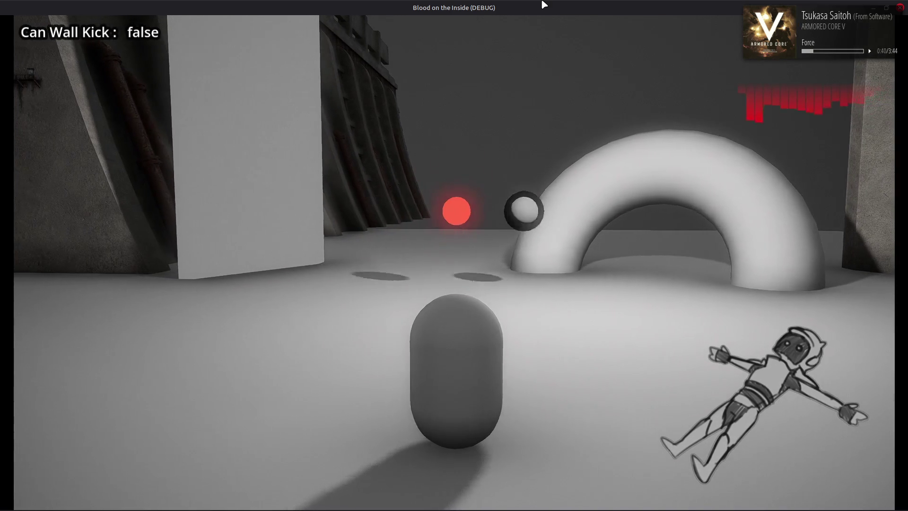
pyautogui.press('a')
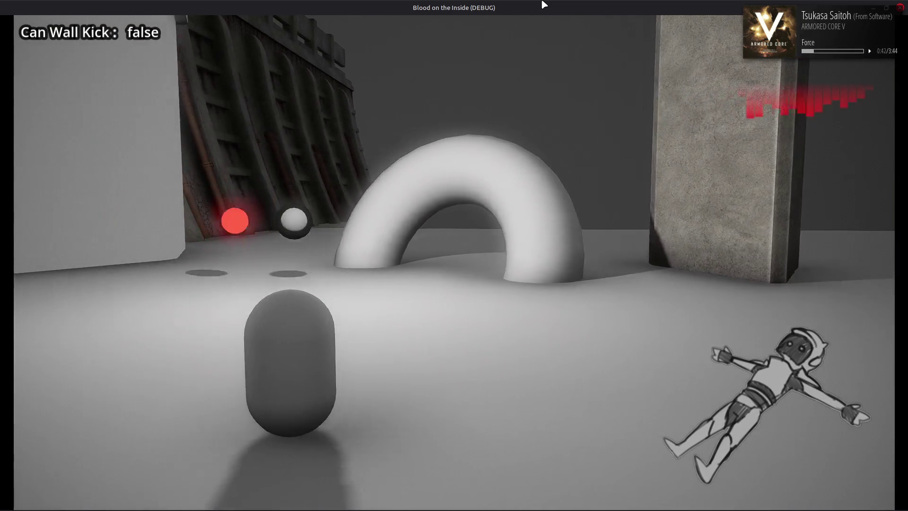
pyautogui.press('d')
pyautogui.press('w')
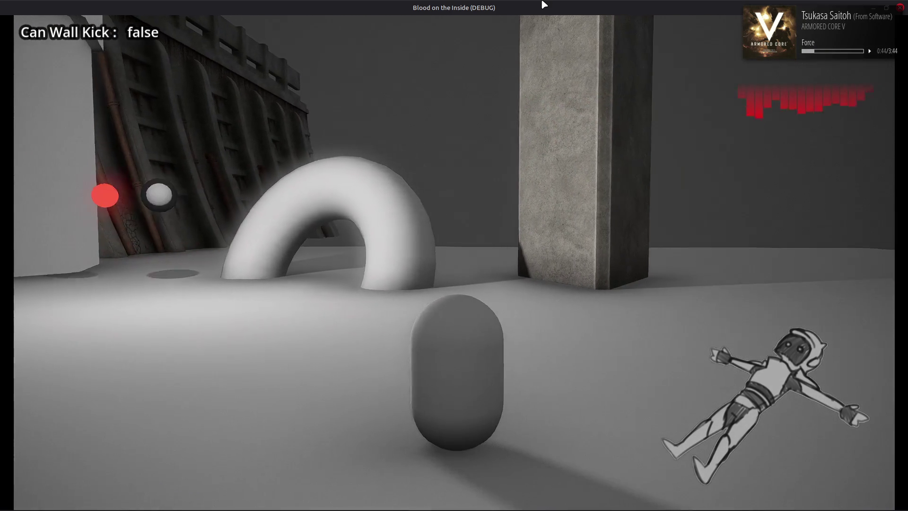
pyautogui.press('s')
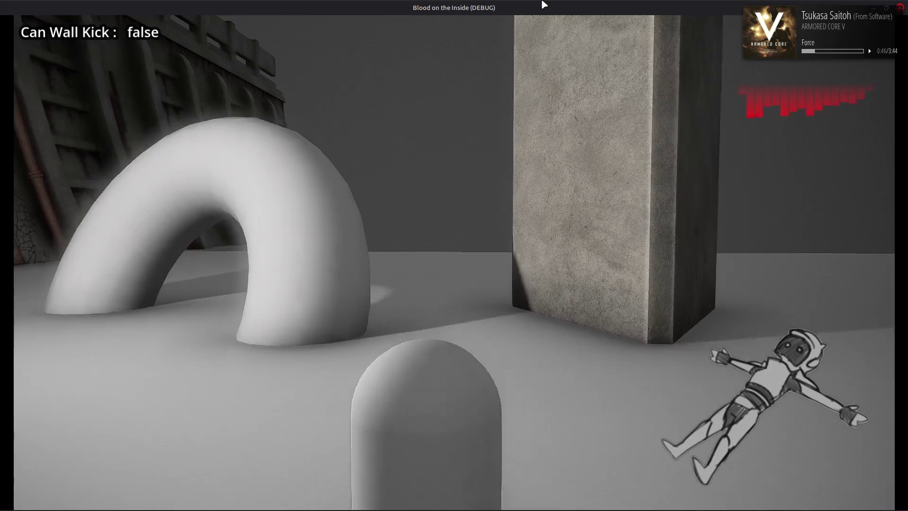
pyautogui.press('a')
pyautogui.press('a')
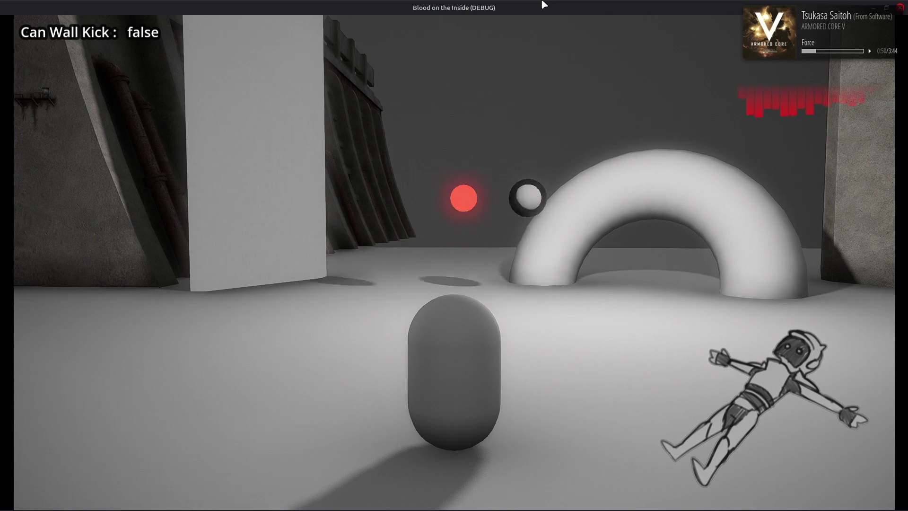
pyautogui.click(904, 10)
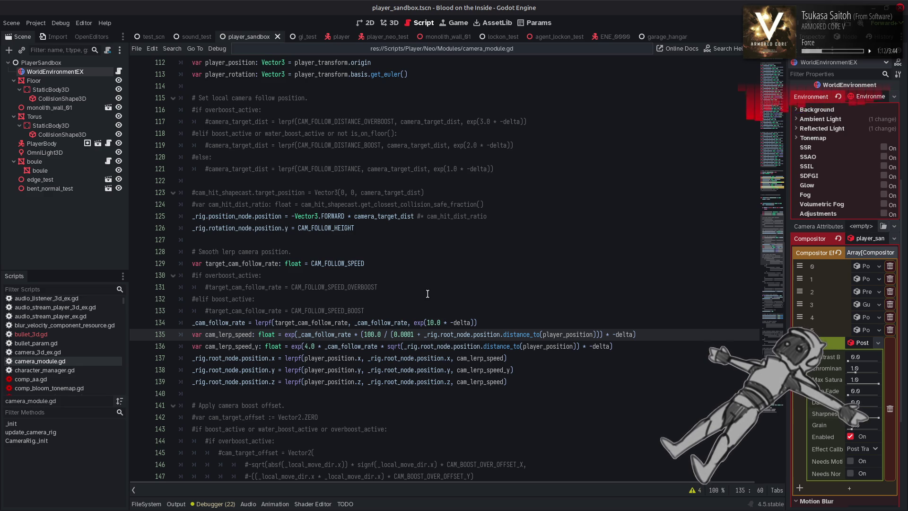
# Put sqrt around the (100.0 / distance) term on line 135, then save and run with F5
pyautogui.write('sqrt')
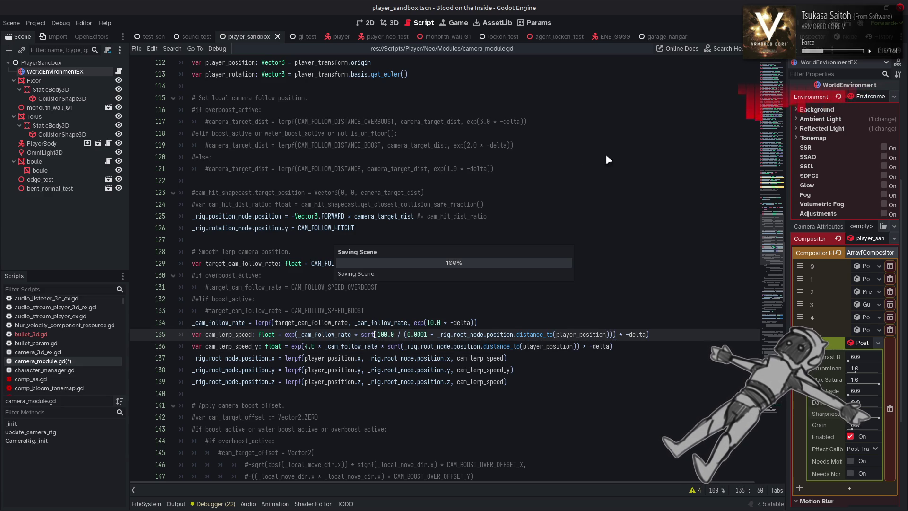
pyautogui.press('F5')
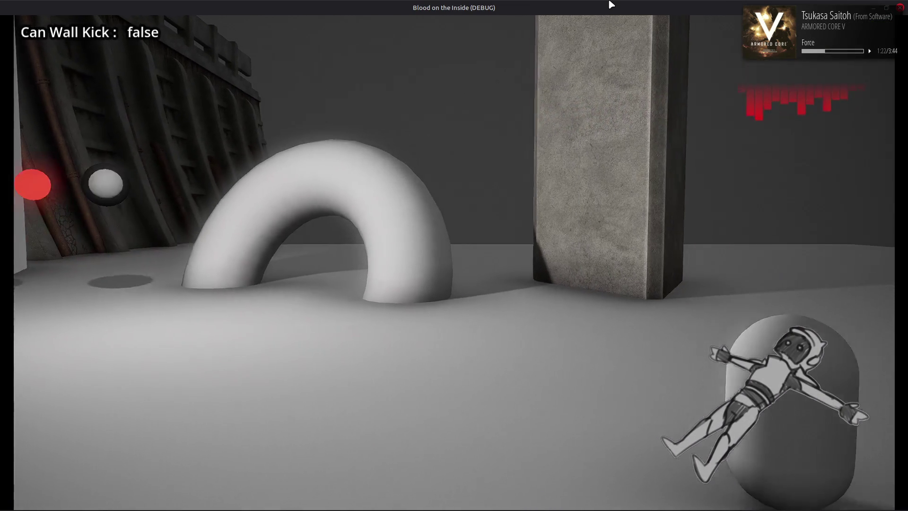
pyautogui.press('a')
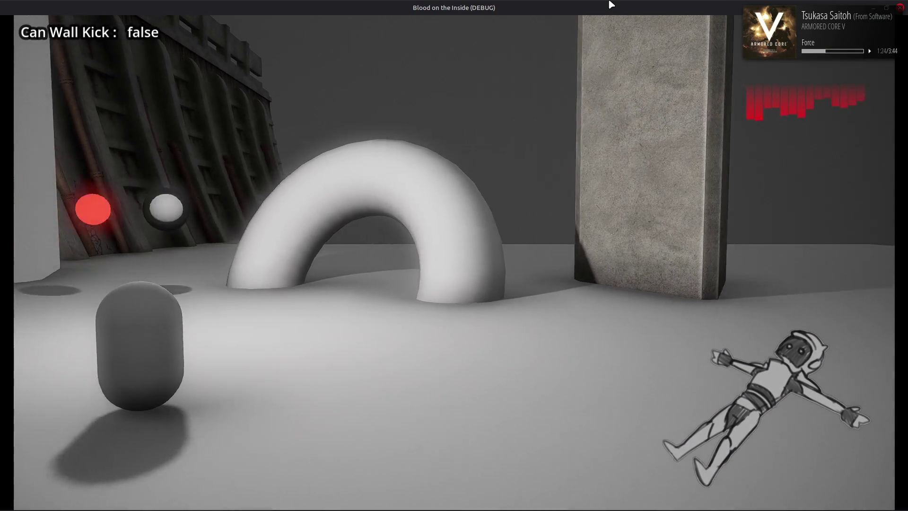
pyautogui.press('a')
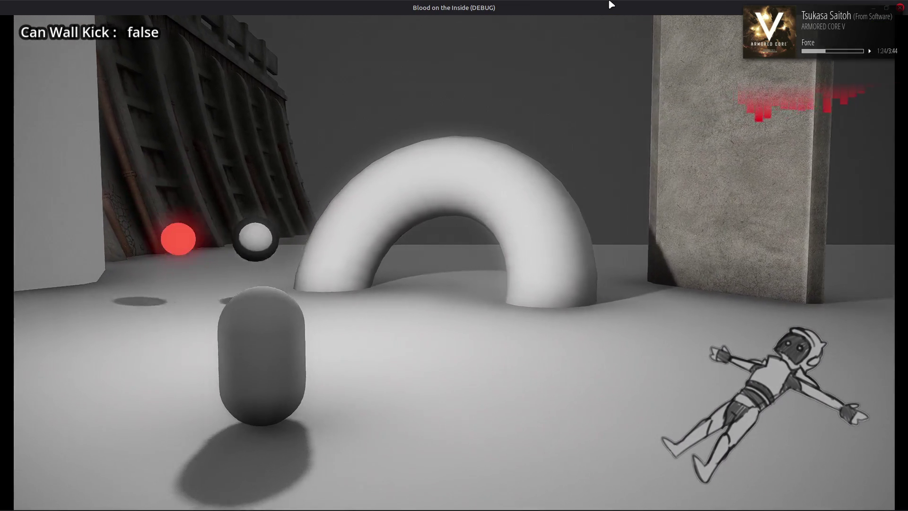
pyautogui.press('s')
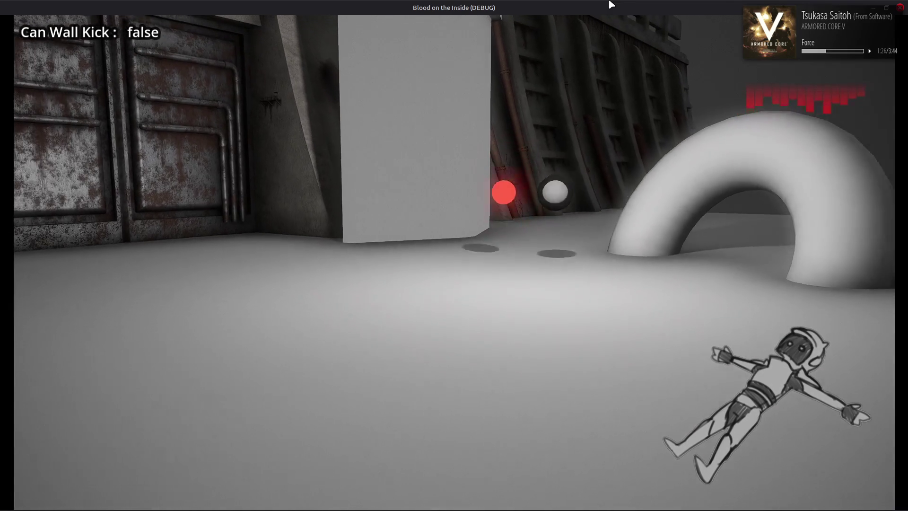
pyautogui.press('w')
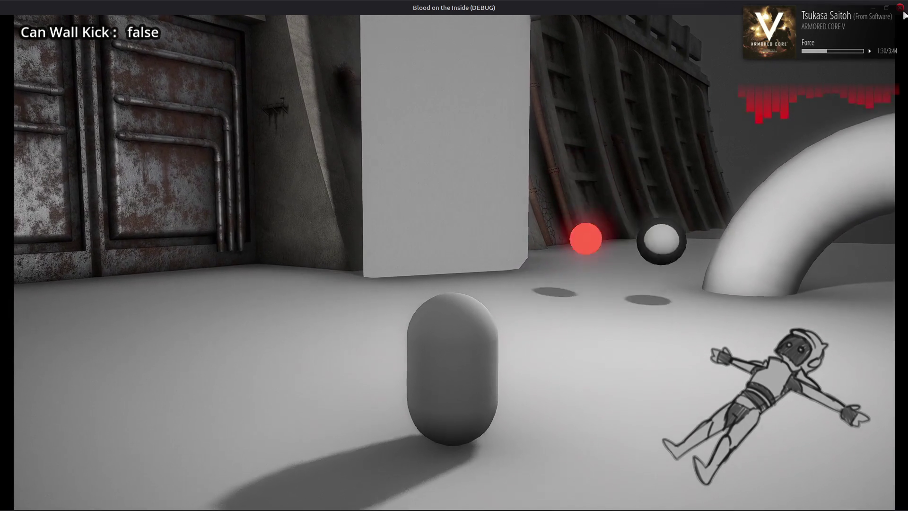
pyautogui.press('F8')
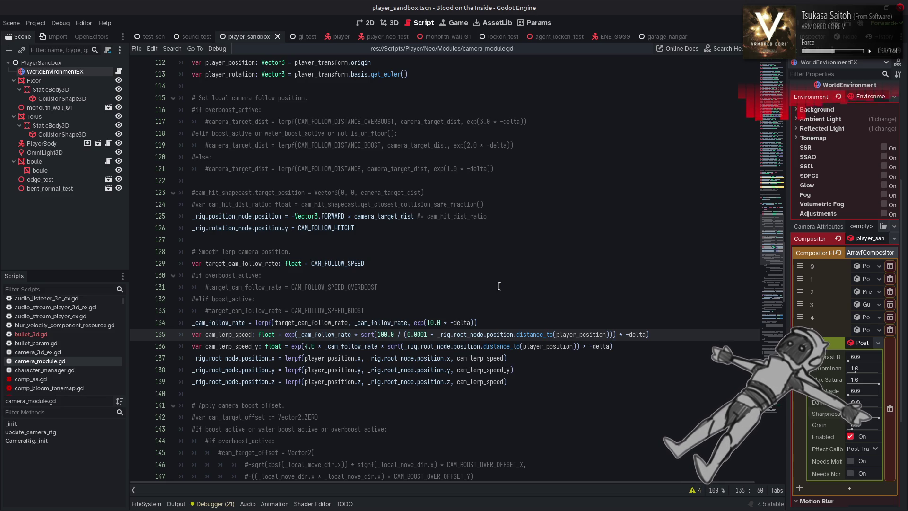
# Undo the sqrt distance scaling on line 135 and highlight the uses of player_position
pyautogui.click(499, 286)
pyautogui.hotkey('ctrl', 'z')
pyautogui.hotkey('ctrl', 'z')
pyautogui.hotkey('ctrl', 'z')
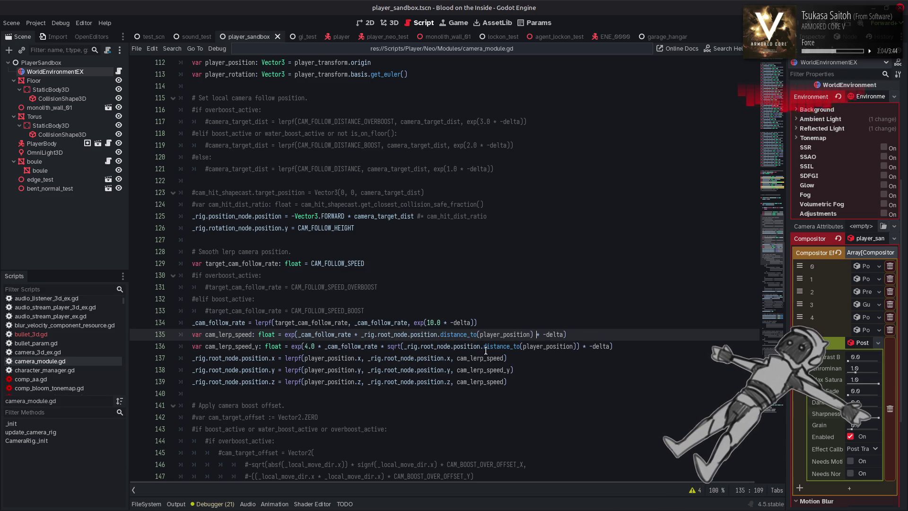
pyautogui.moveTo(391, 345)
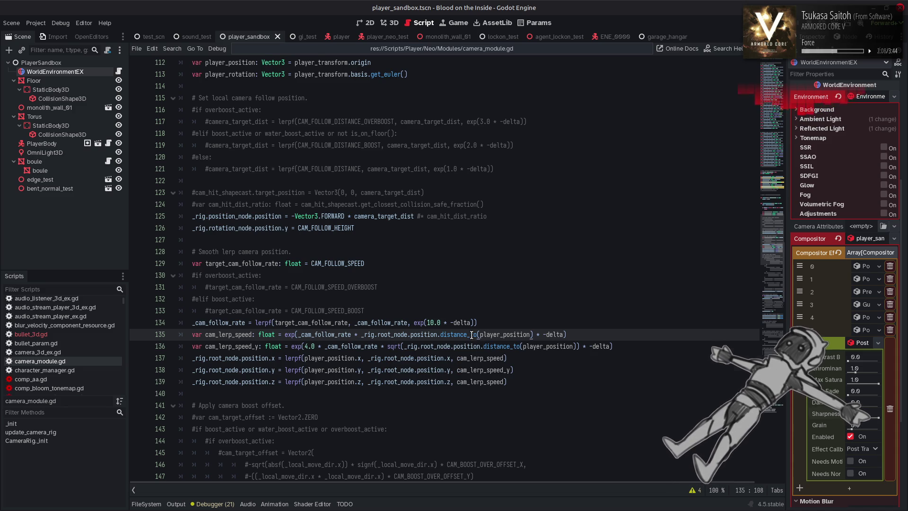
pyautogui.doubleClick(494, 335)
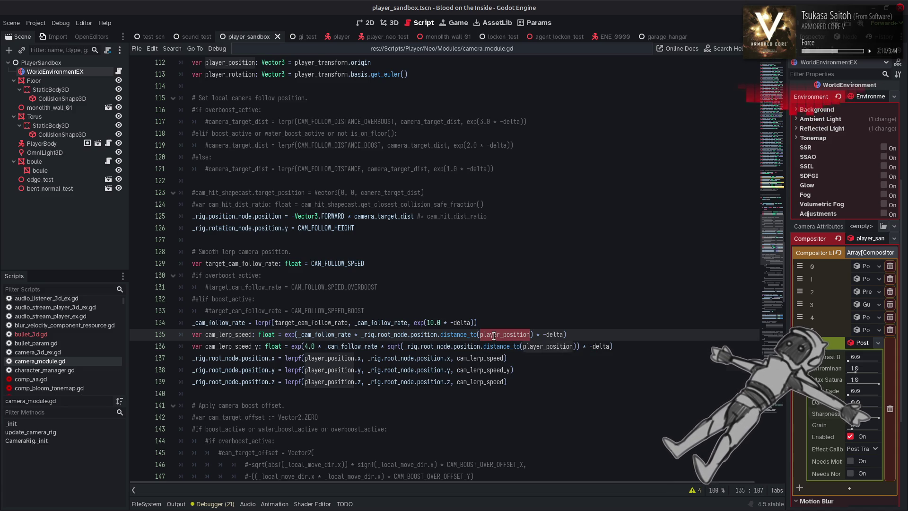
# Look up the CAM_FOLLOW_HEIGHT constant on line 16, then return to line 135's follow smoothing code
pyautogui.scroll(10, 333, 292)
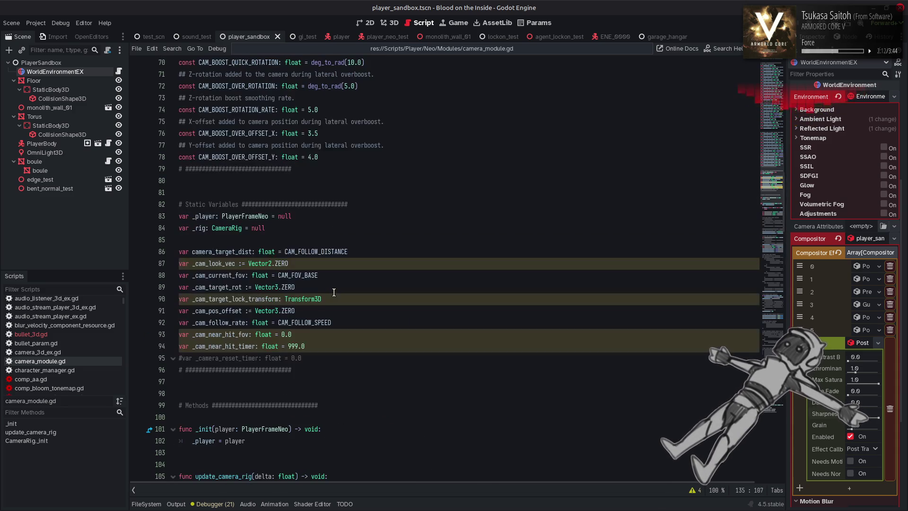
pyautogui.scroll(5, 334, 292)
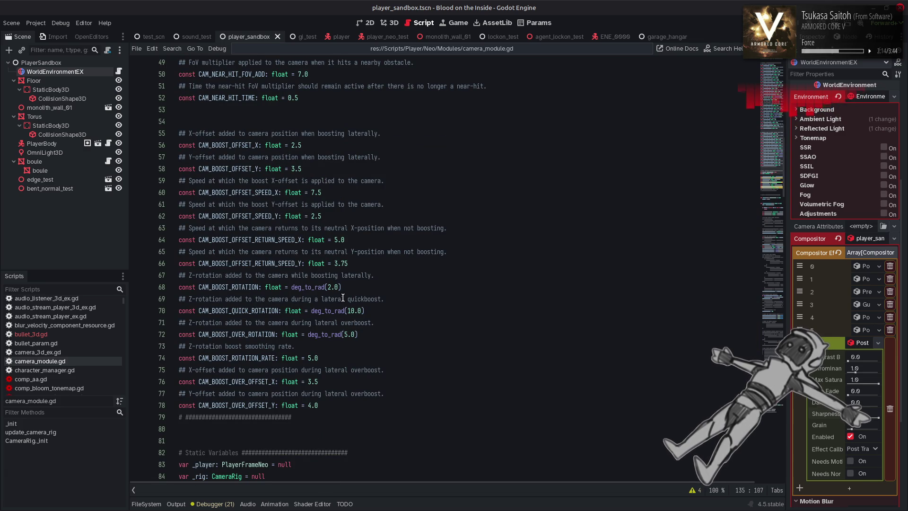
pyautogui.scroll(12, 323, 275)
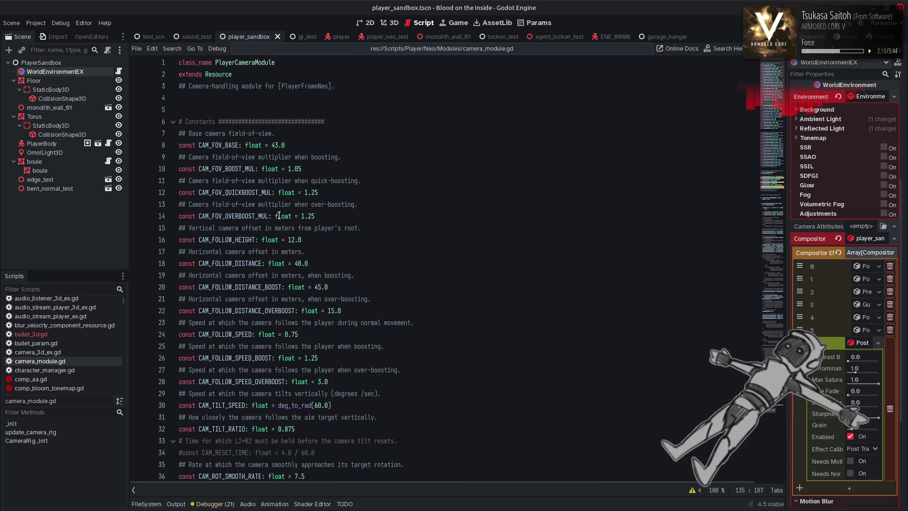
pyautogui.moveTo(279, 215)
pyautogui.click(373, 189)
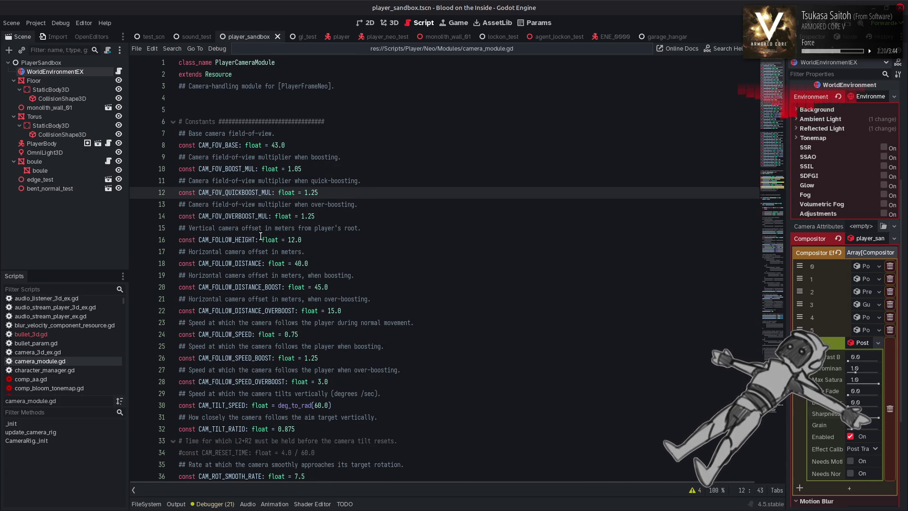
pyautogui.click(236, 268)
pyautogui.click(404, 242)
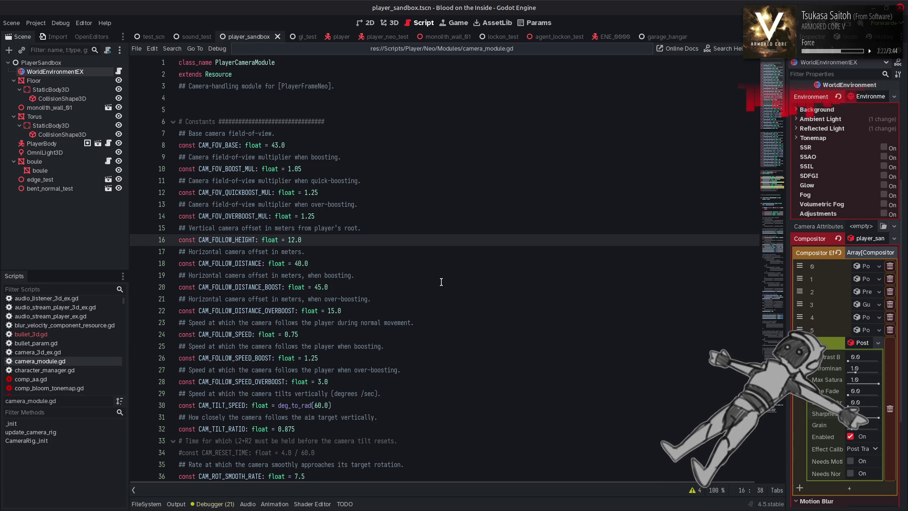
pyautogui.scroll(-20, 441, 282)
pyautogui.click(444, 280)
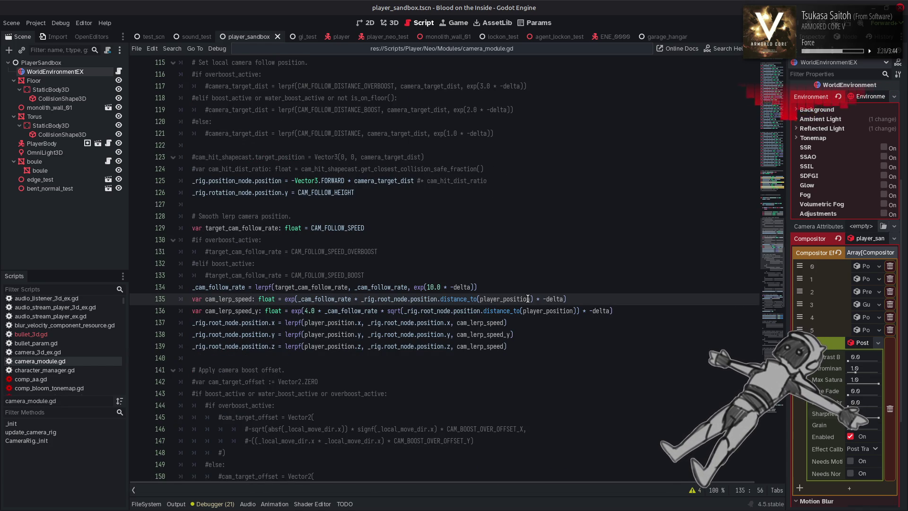
# Replace the distance_to(player_position) term on line 135 with CAM_FOLLOW_DISTANCE, save, and run with F6
pyautogui.moveTo(530, 295)
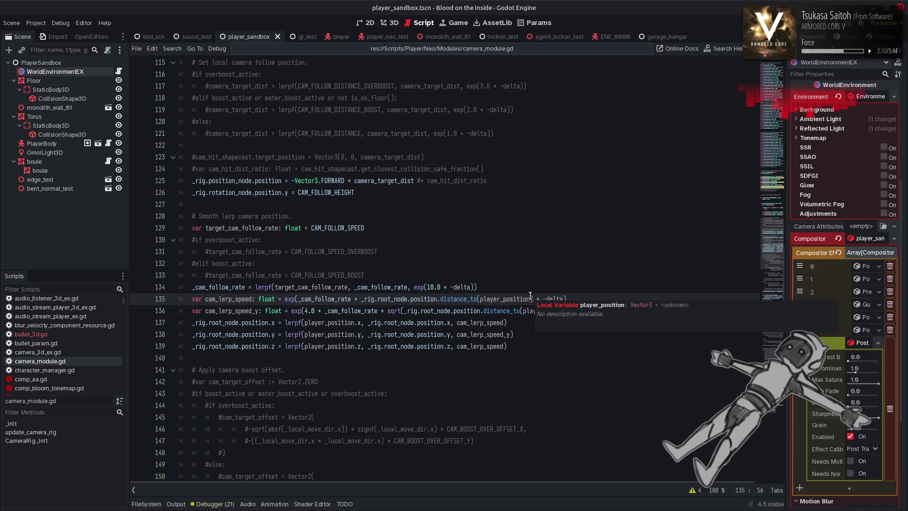
pyautogui.click(535, 297)
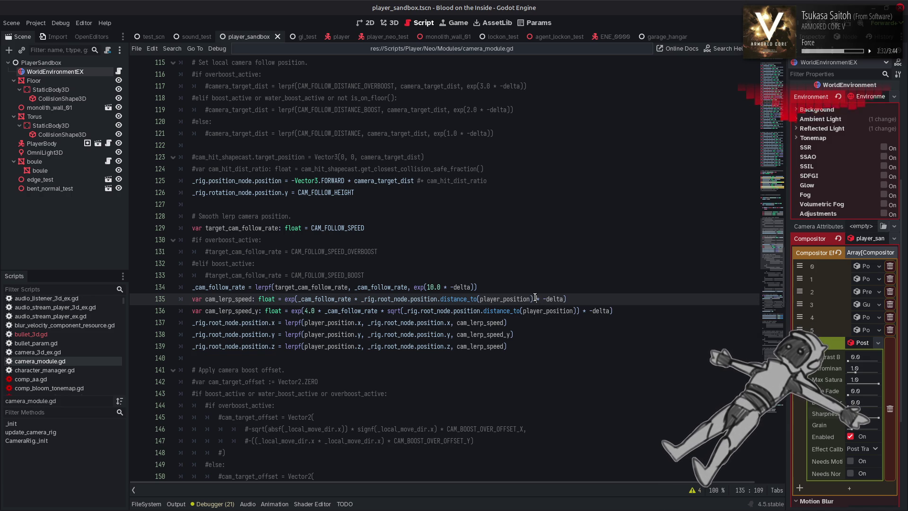
pyautogui.press('Left')
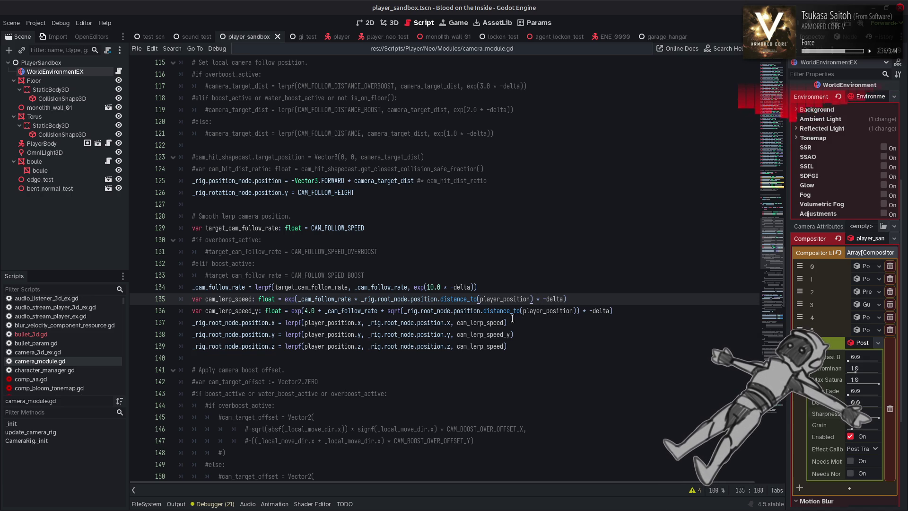
pyautogui.click(354, 300)
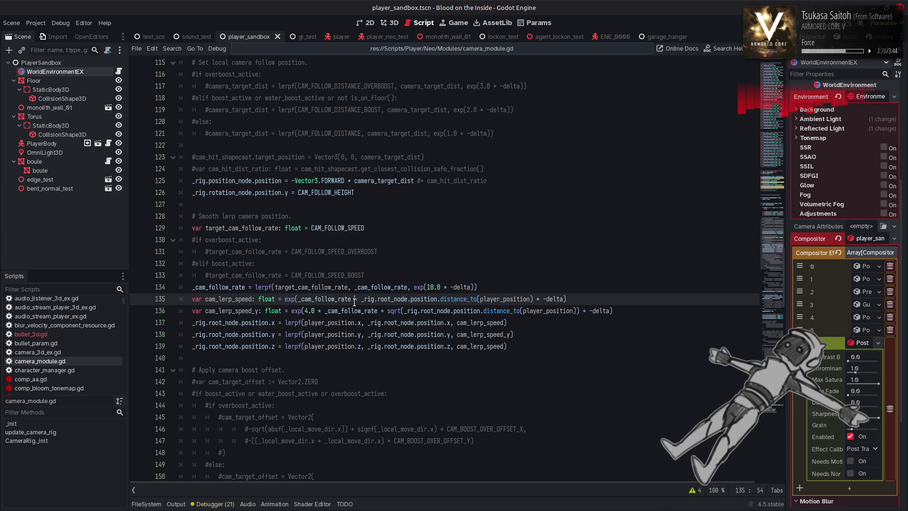
pyautogui.write('/')
pyautogui.press('BackSpace')
pyautogui.moveTo(533, 299); pyautogui.dragTo(361, 299)
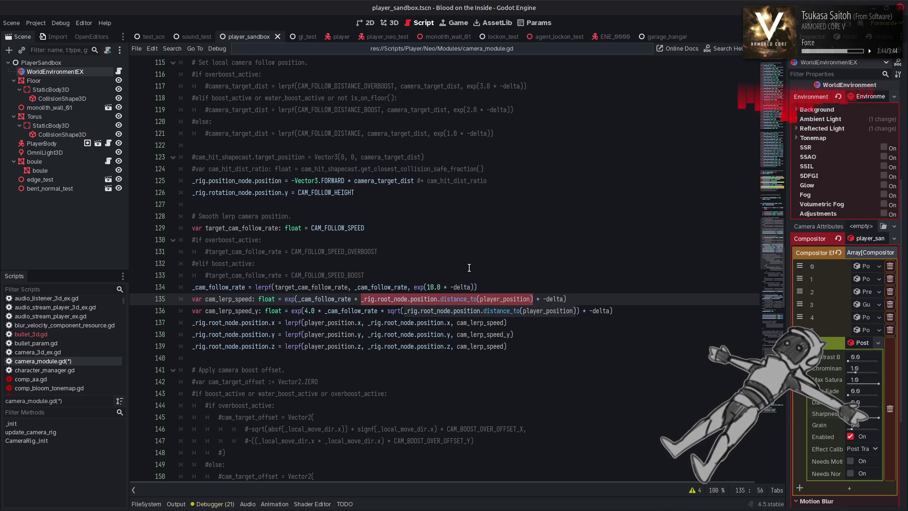
pyautogui.write('CAM_FOLLOW_DISTANCE')
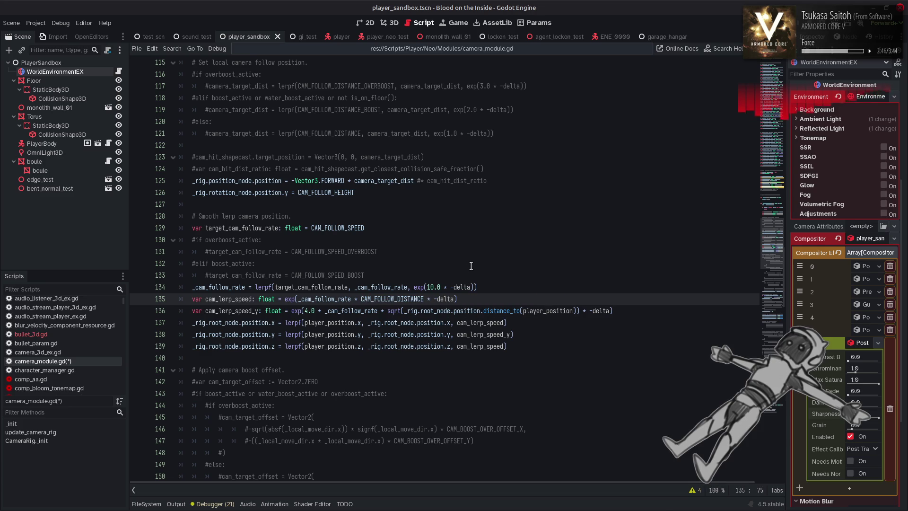
pyautogui.hotkey('ctrl', 's')
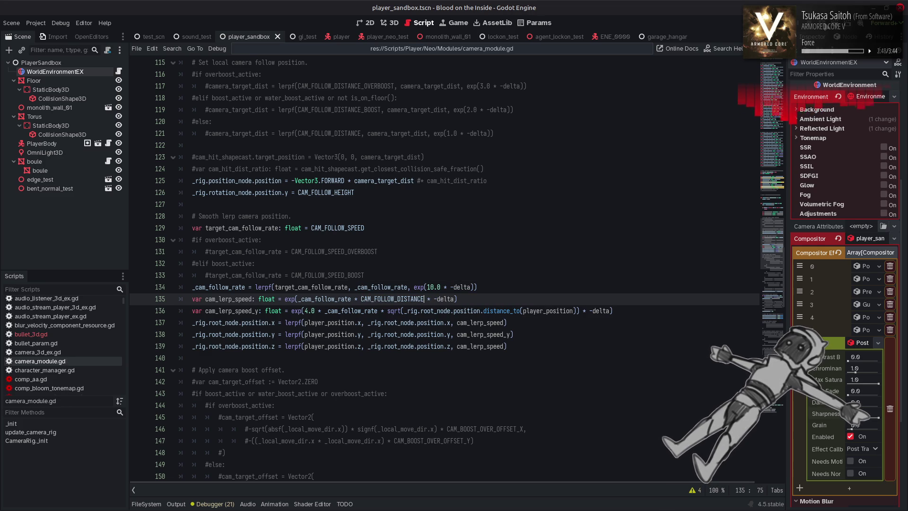
pyautogui.press('F6')
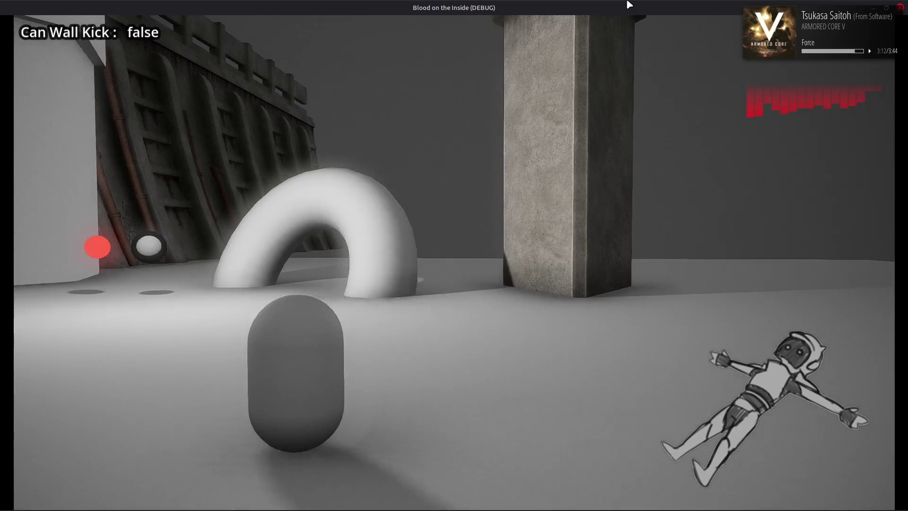
# Move the player right, forward and left to watch the camera follow, then close the game
pyautogui.press('d')
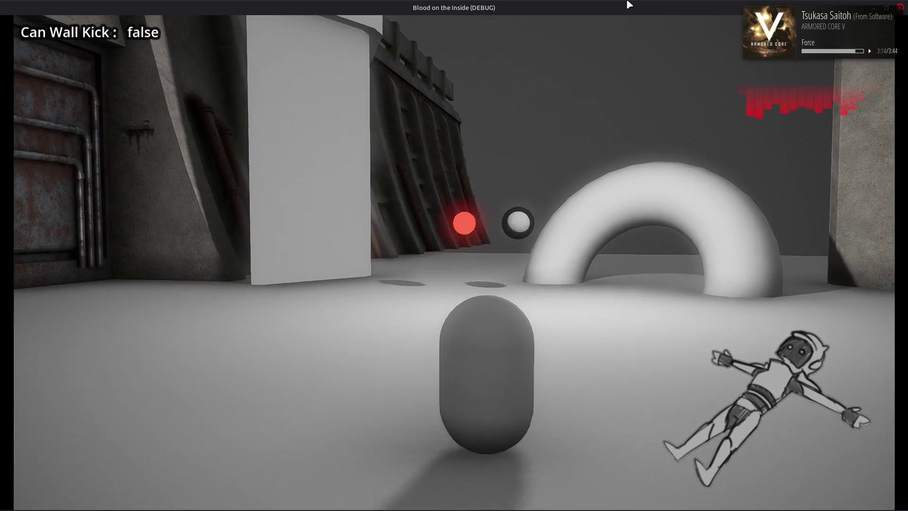
pyautogui.press('w')
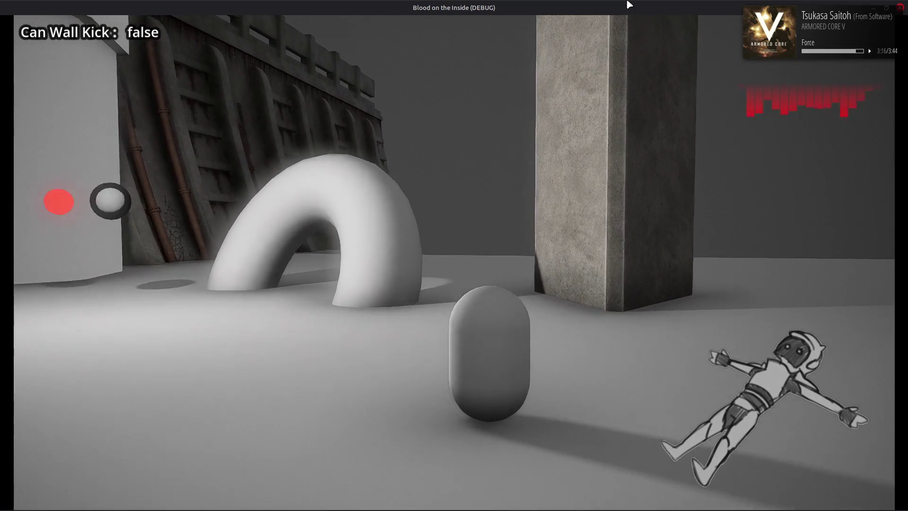
pyautogui.press('a')
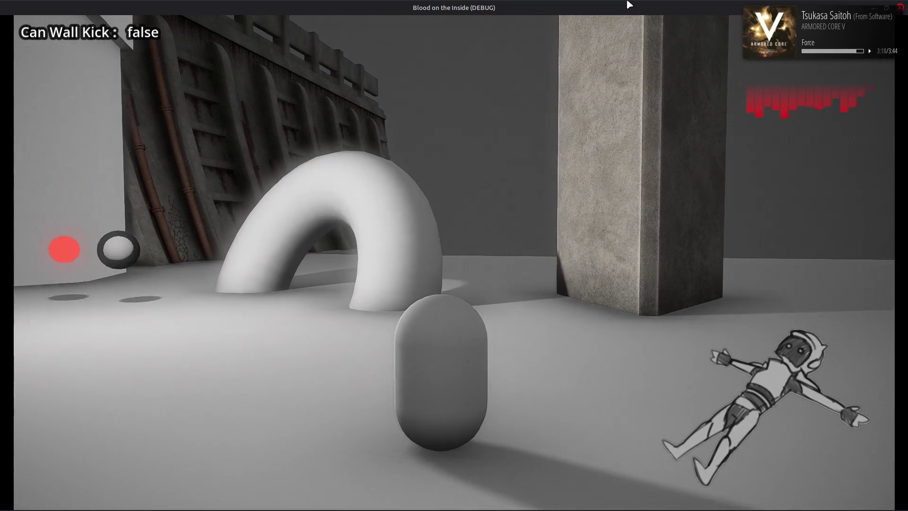
pyautogui.click(899, 8)
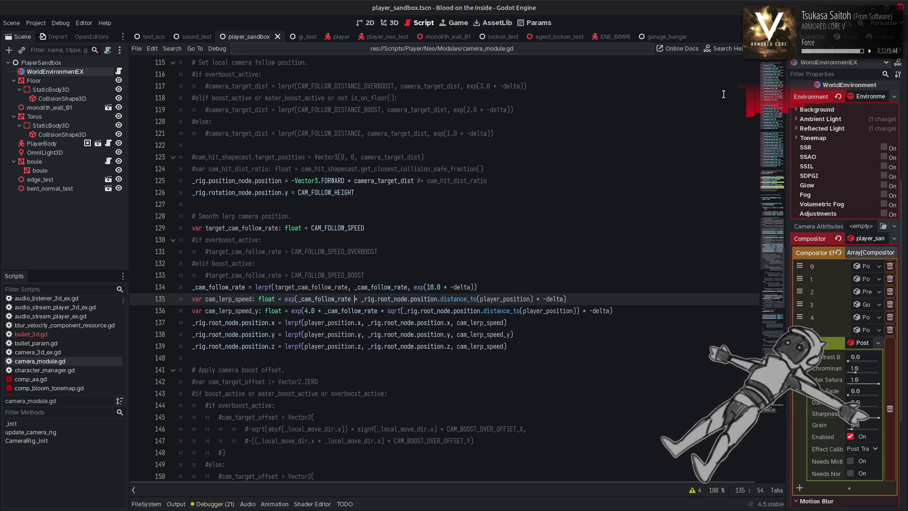
pyautogui.press('F5')
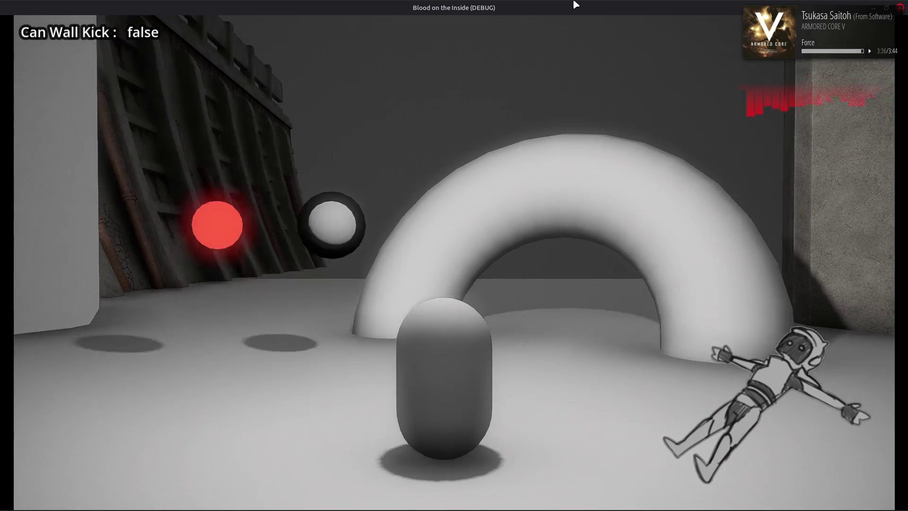
pyautogui.press('a')
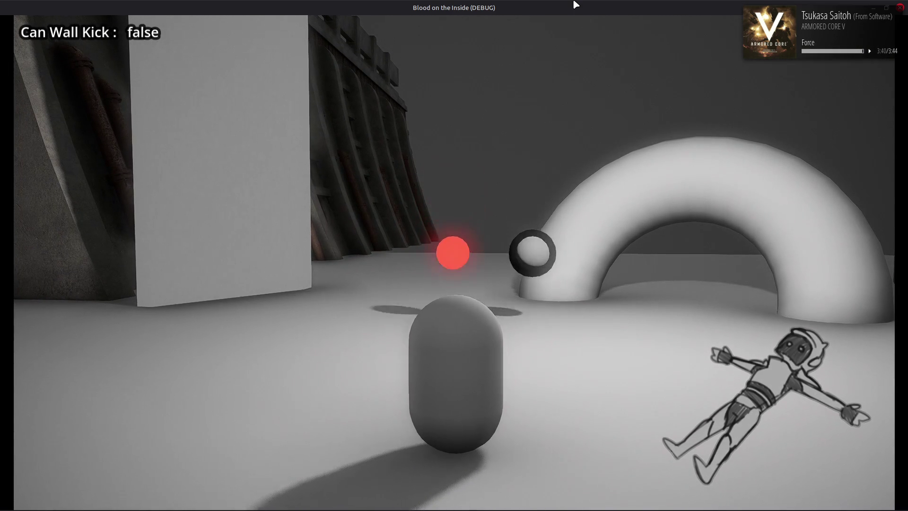
pyautogui.press('d')
pyautogui.press('d')
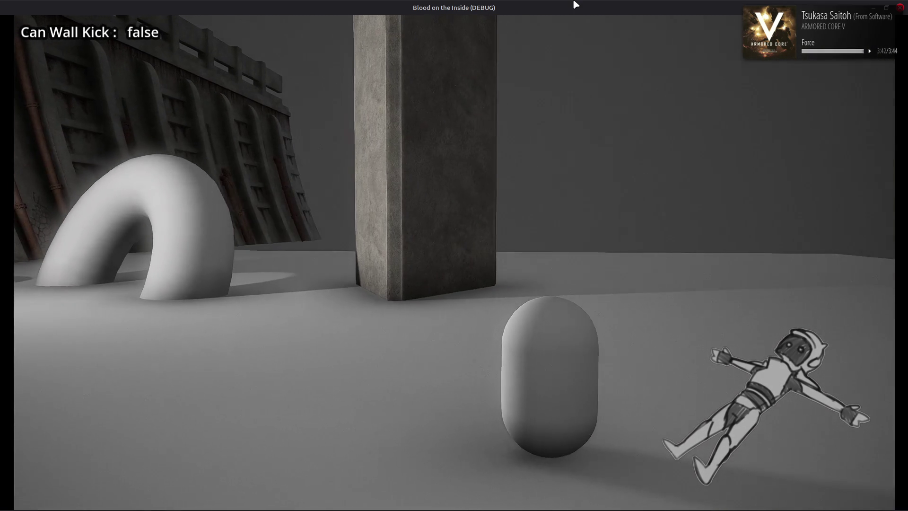
pyautogui.press('a')
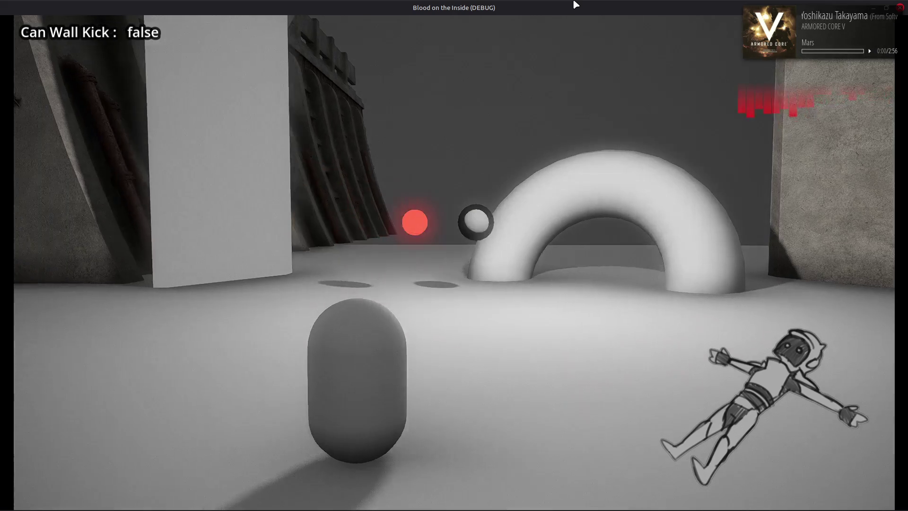
pyautogui.press('d')
pyautogui.press('a')
pyautogui.press('d')
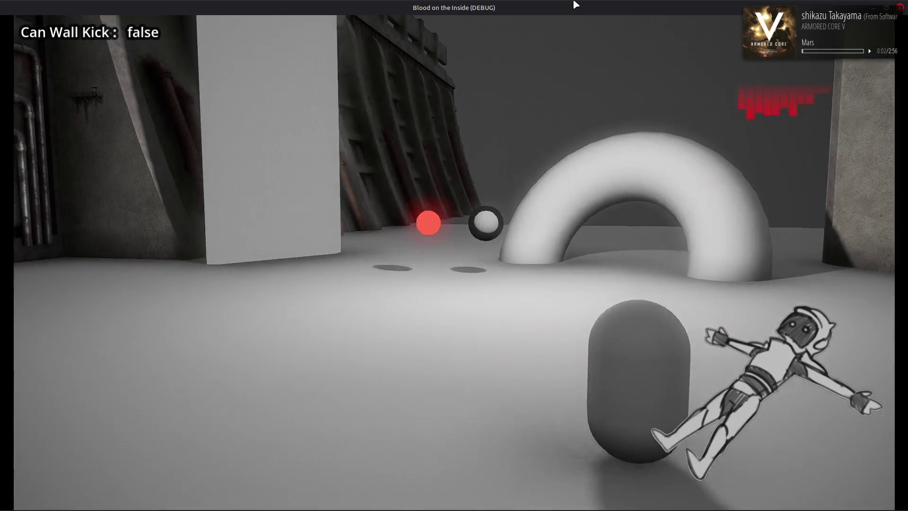
pyautogui.press('a')
pyautogui.press('a')
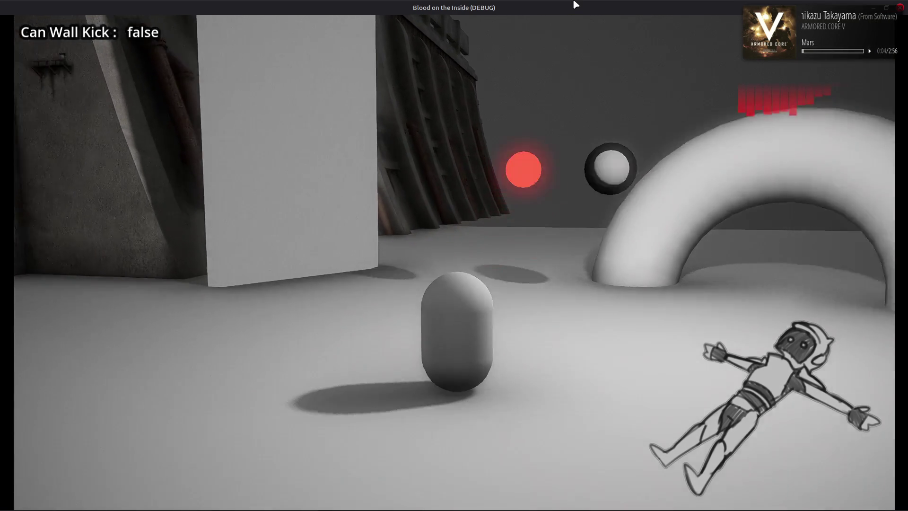
pyautogui.press('w')
pyautogui.press('w')
pyautogui.press('d')
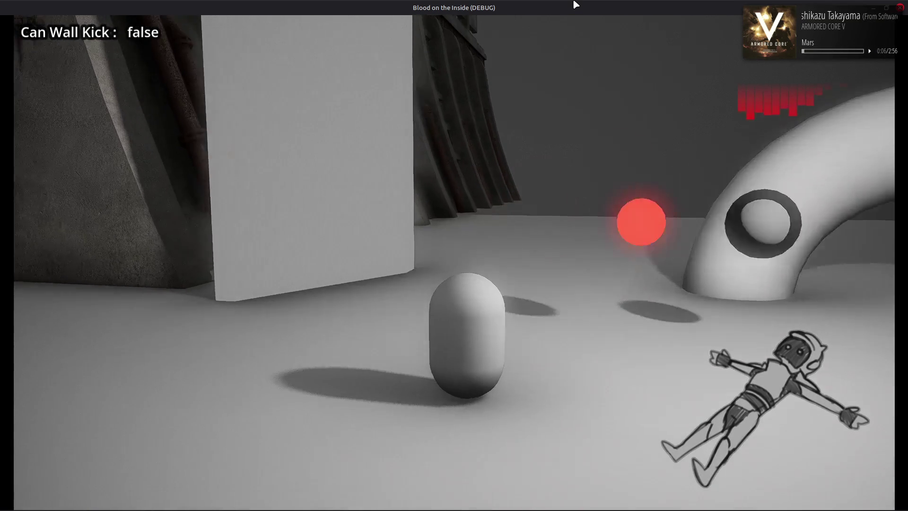
pyautogui.press('s')
pyautogui.press('s')
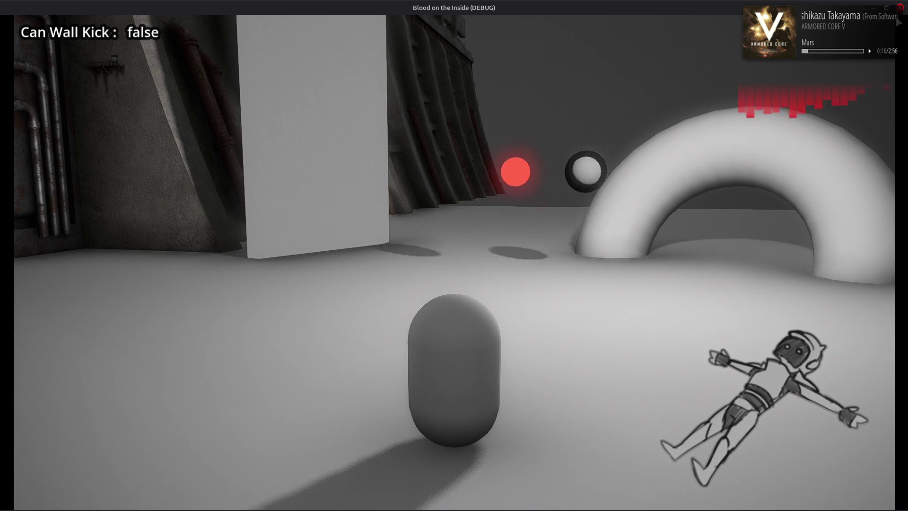
pyautogui.press('F8')
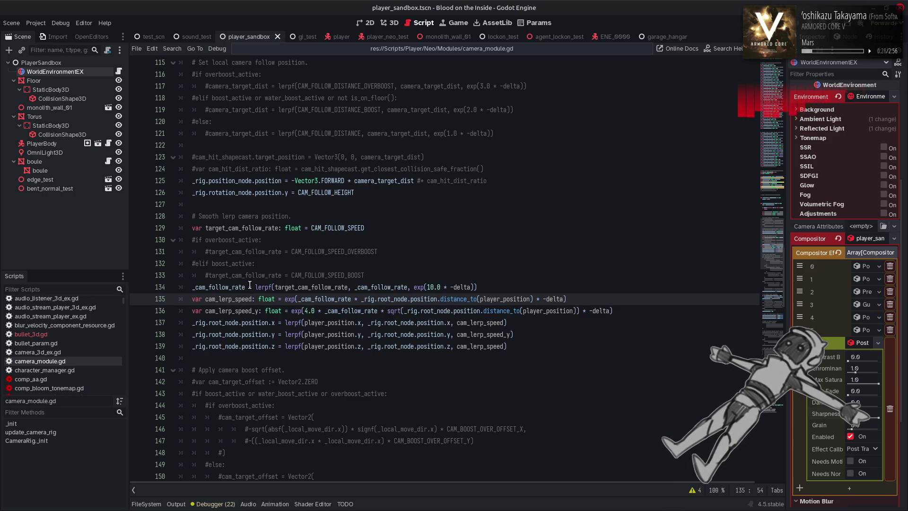
# Replace lerpf on line 134 with Maths.lerp_exp, modelled on the existing lerp_angle_exp call
pyautogui.click(271, 287)
pyautogui.scroll(6, 388, 253)
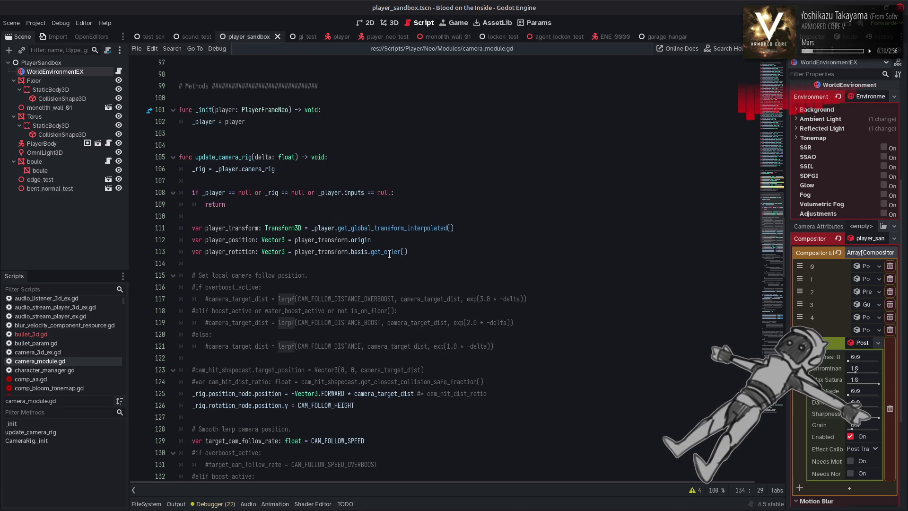
pyautogui.scroll(-15, 389, 254)
pyautogui.scroll(-8, 387, 254)
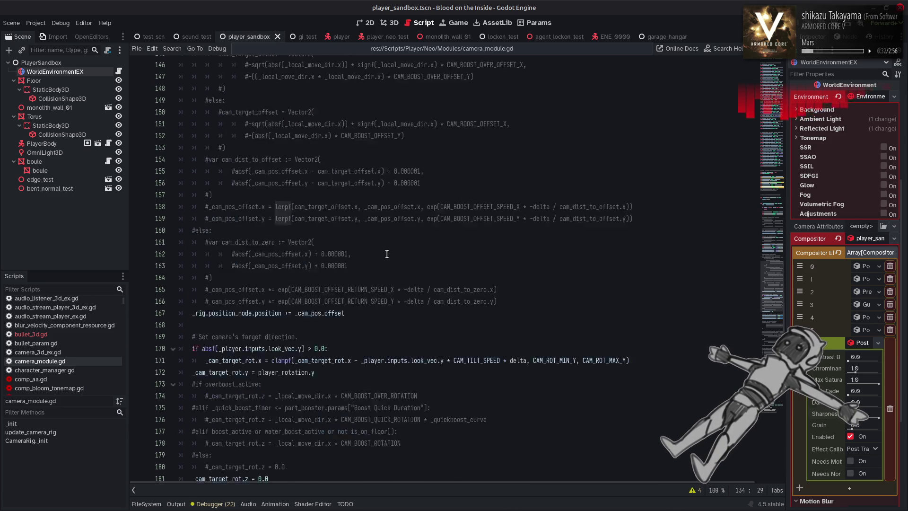
pyautogui.click(314, 270)
pyautogui.scroll(7, 303, 267)
pyautogui.scroll(4, 303, 267)
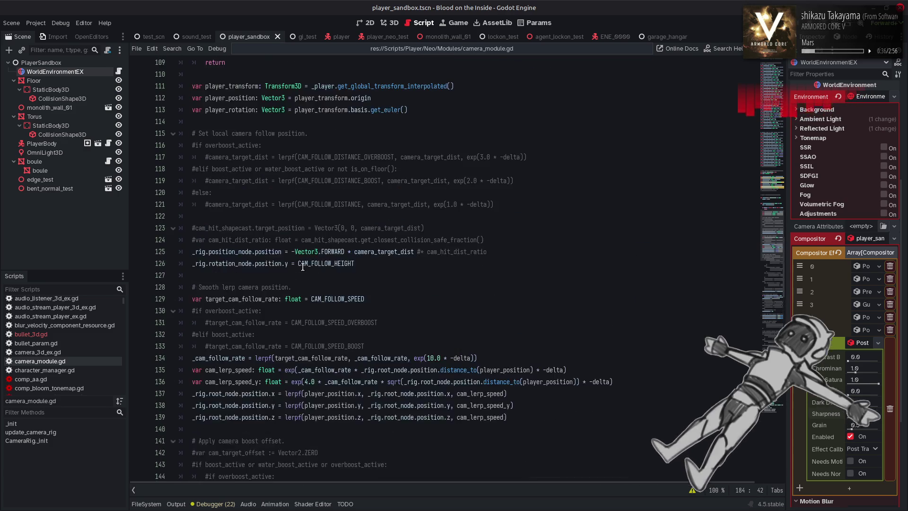
pyautogui.doubleClick(269, 254)
pyautogui.write('Maths.lerp')
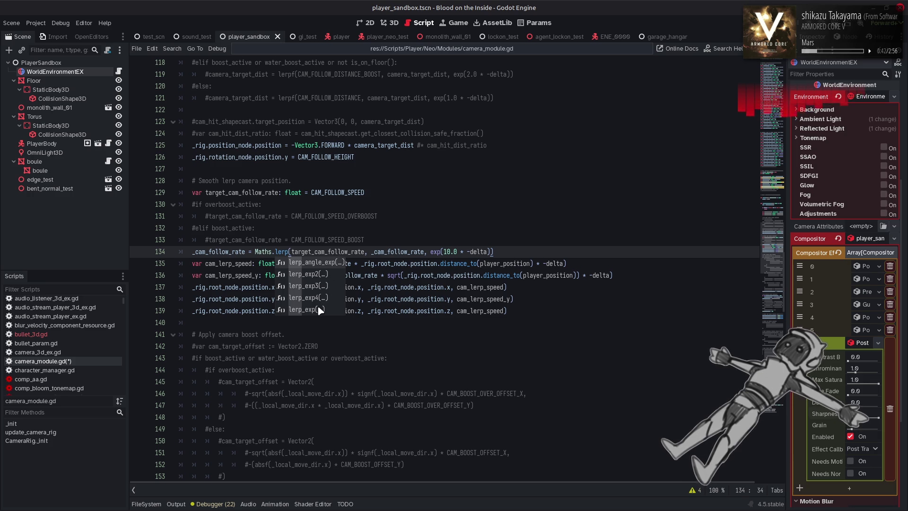
pyautogui.click(321, 310)
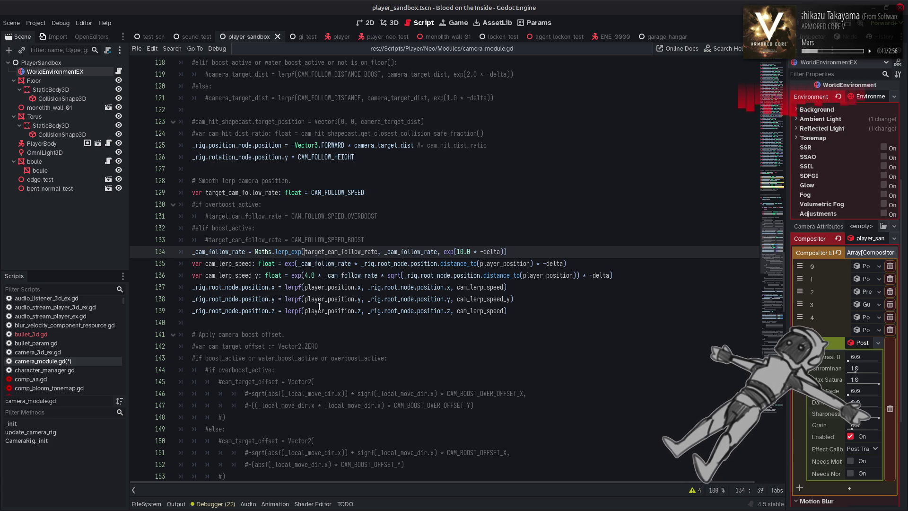
# Reorder lerp_exp's arguments to _cam_follow_rate, target_cam_follow_rate, 10.0, delta, removing the leftover exp wrapper
pyautogui.doubleClick(426, 251)
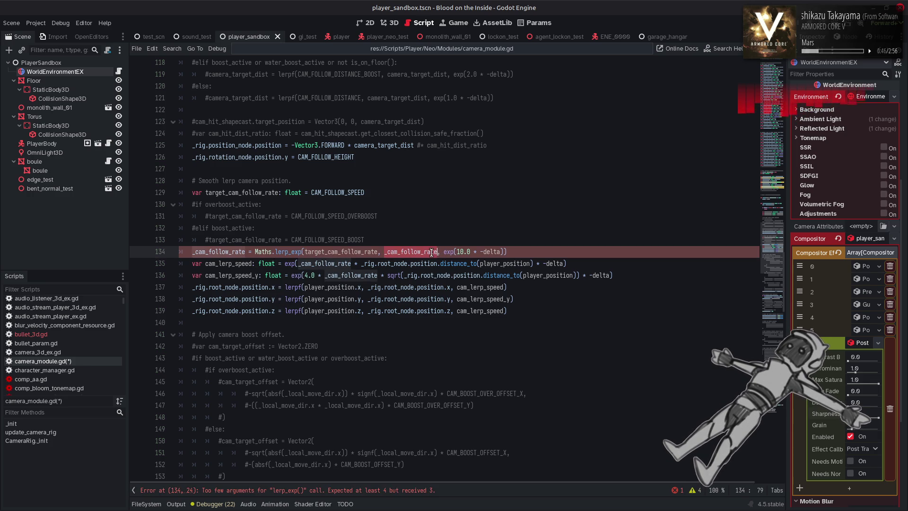
pyautogui.press('BackSpace')
pyautogui.press('BackSpace')
pyautogui.press('BackSpace')
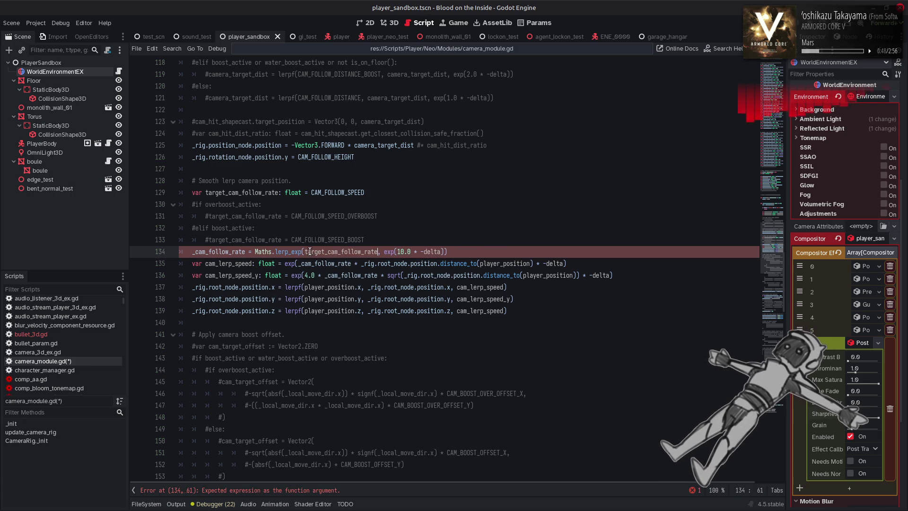
pyautogui.click(304, 252)
pyautogui.write('_cam_follow_rate,')
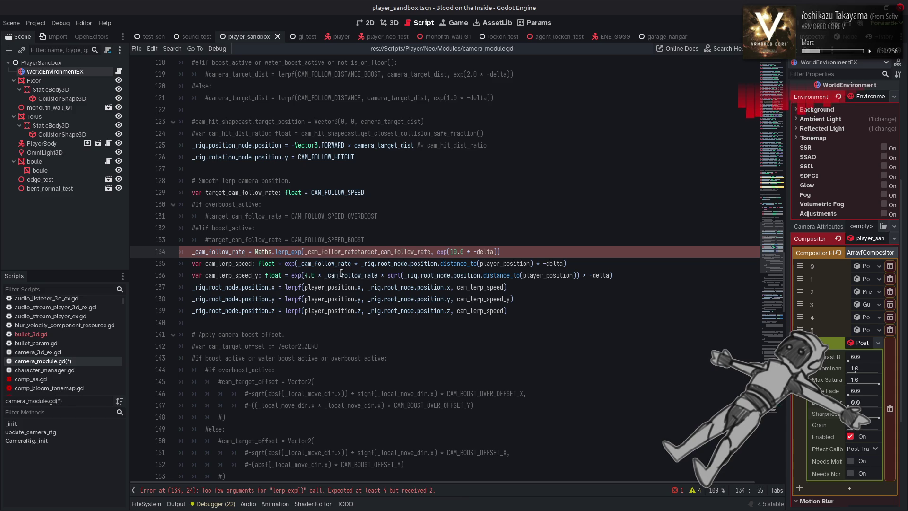
pyautogui.click(471, 251)
pyautogui.press('BackSpace')
pyautogui.press('BackSpace')
pyautogui.press('BackSpace')
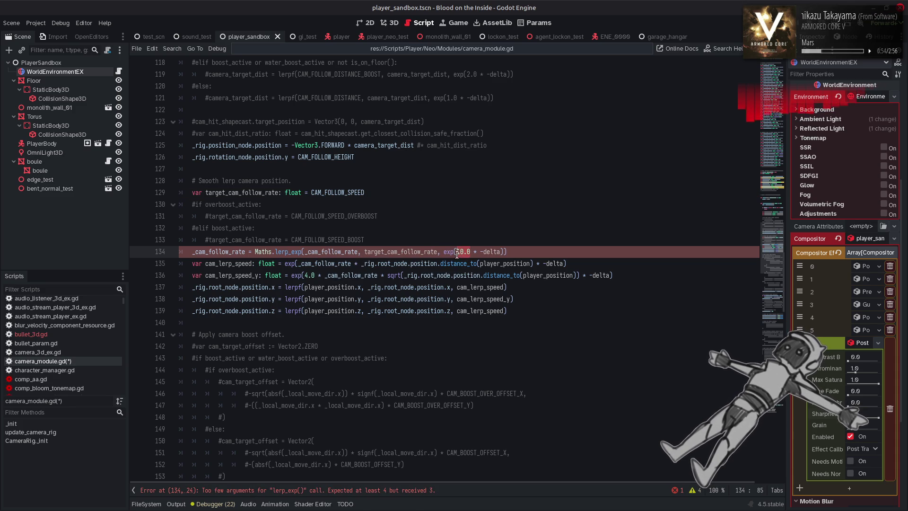
pyautogui.click(438, 252)
pyautogui.write(', 10.0,')
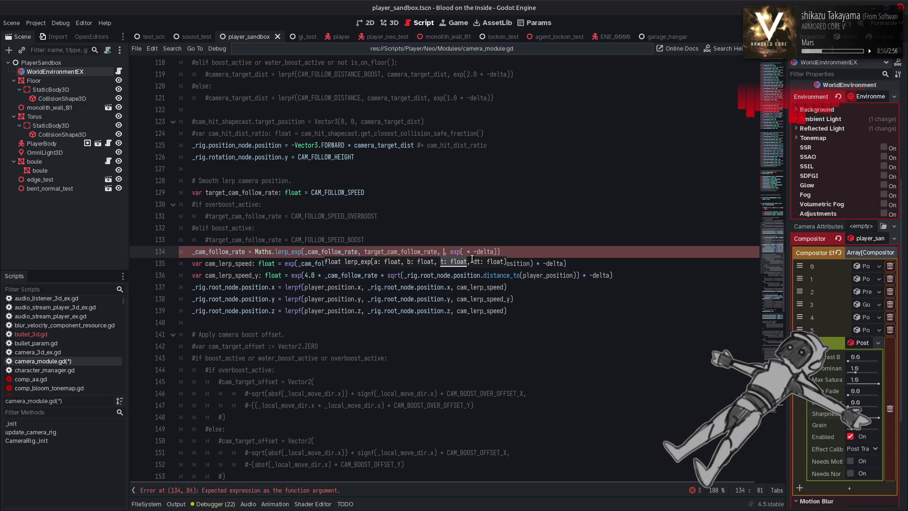
pyautogui.doubleClick(497, 251)
pyautogui.press('Right')
pyautogui.press('Delete')
pyautogui.press('Left')
pyautogui.press('Left')
pyautogui.press('Left')
pyautogui.press('BackSpace')
pyautogui.press('BackSpace')
pyautogui.press('BackSpace')
pyautogui.press('Right')
pyautogui.press('Right')
pyautogui.press('Right')
pyautogui.press('Right')
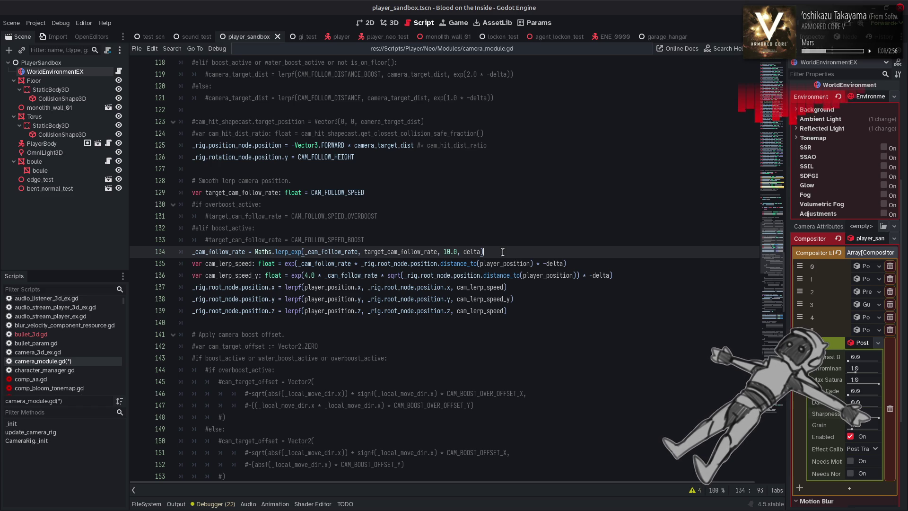
# Save the script and find CAM_FOLLOW_SPEED_BOOST's definition as 1.25 on line 26
pyautogui.hotkey('ctrl', 's')
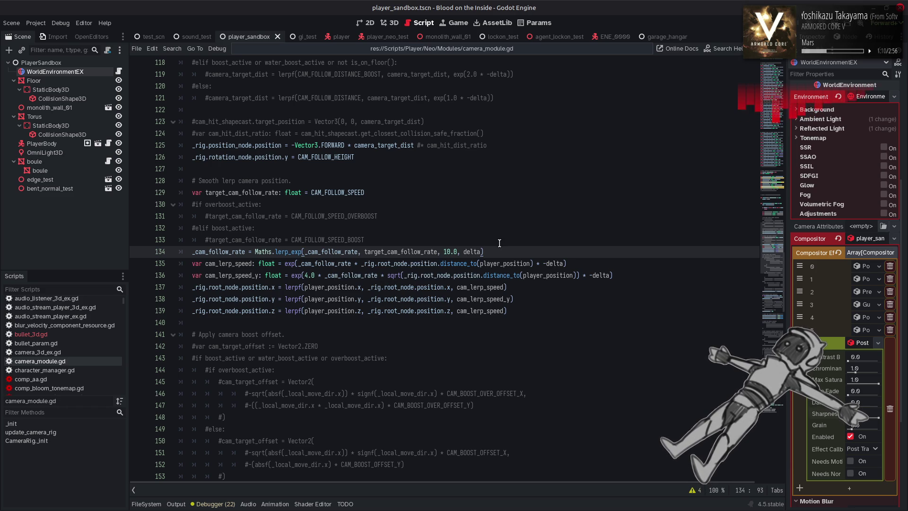
pyautogui.doubleClick(327, 240)
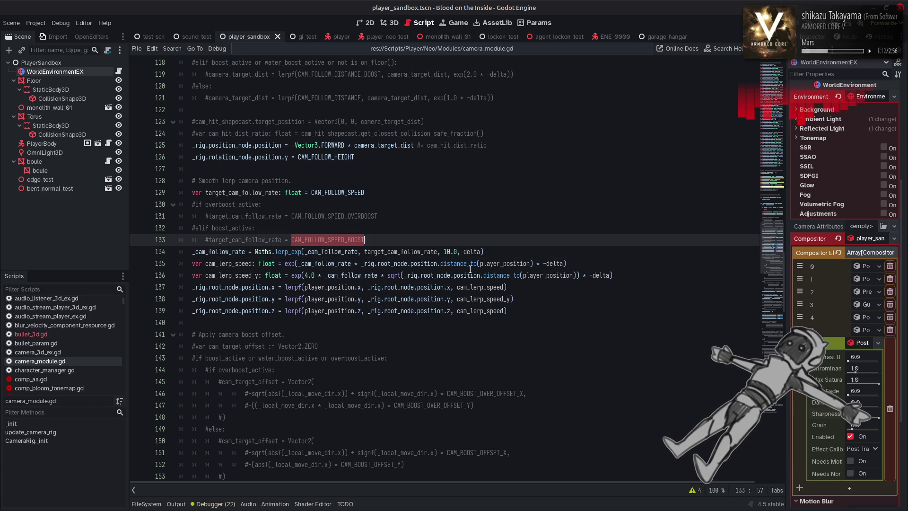
pyautogui.hotkey('ctrl', 'f')
pyautogui.click(656, 490)
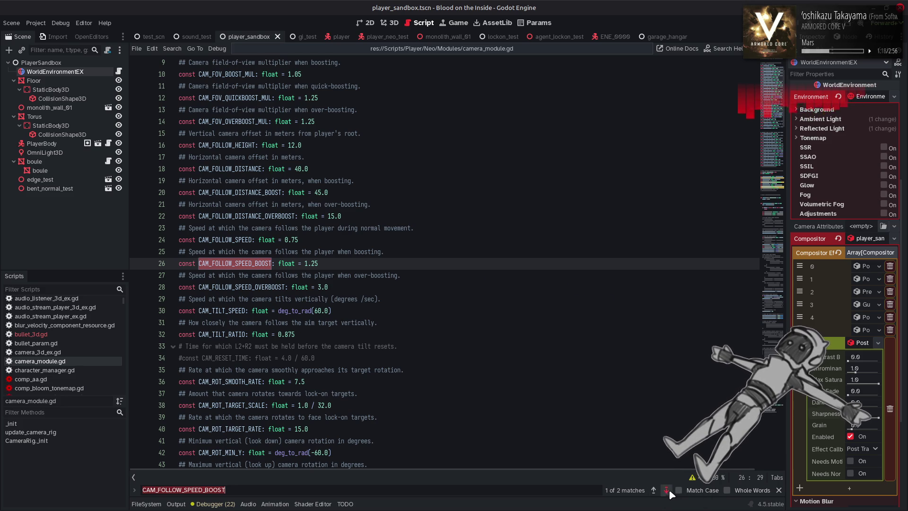
# Jump back to the line 133 match, close the find bar, and save camera_module.gd
pyautogui.click(666, 490)
pyautogui.press('Escape')
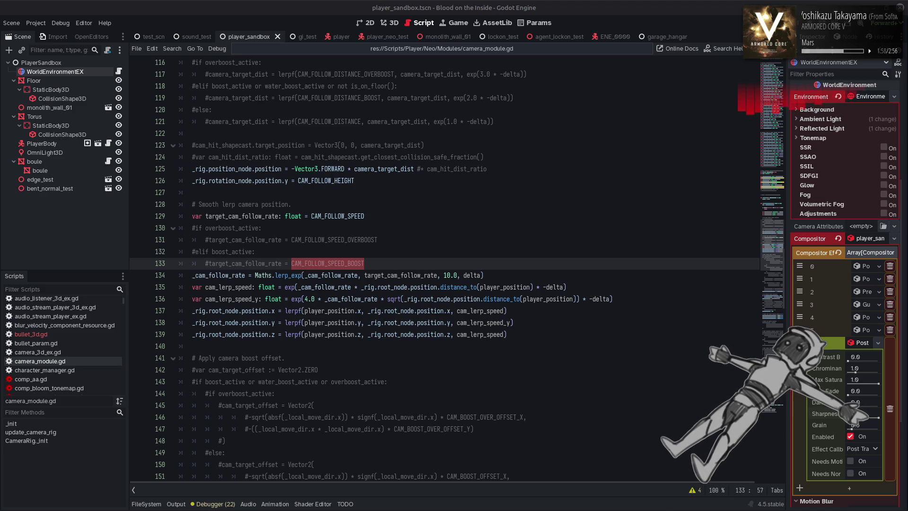
pyautogui.click(547, 322)
pyautogui.hotkey('ctrl', 's')
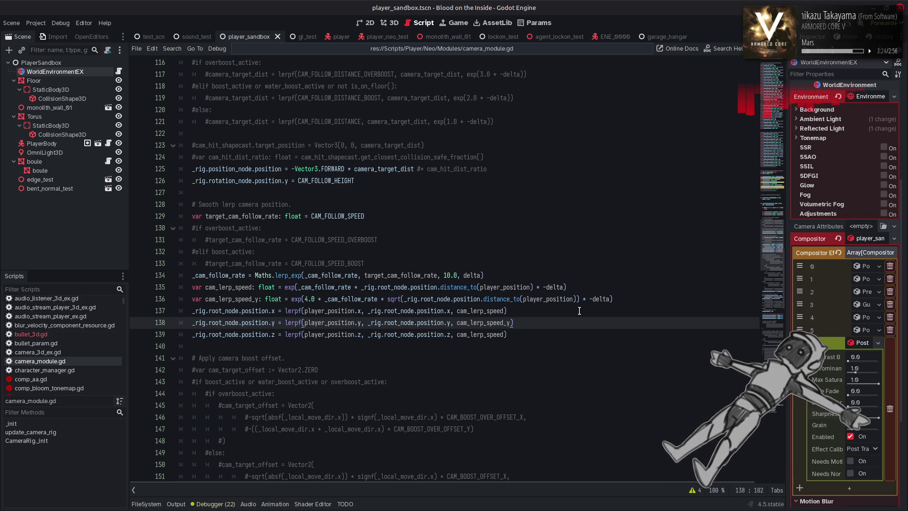
pyautogui.click(556, 254)
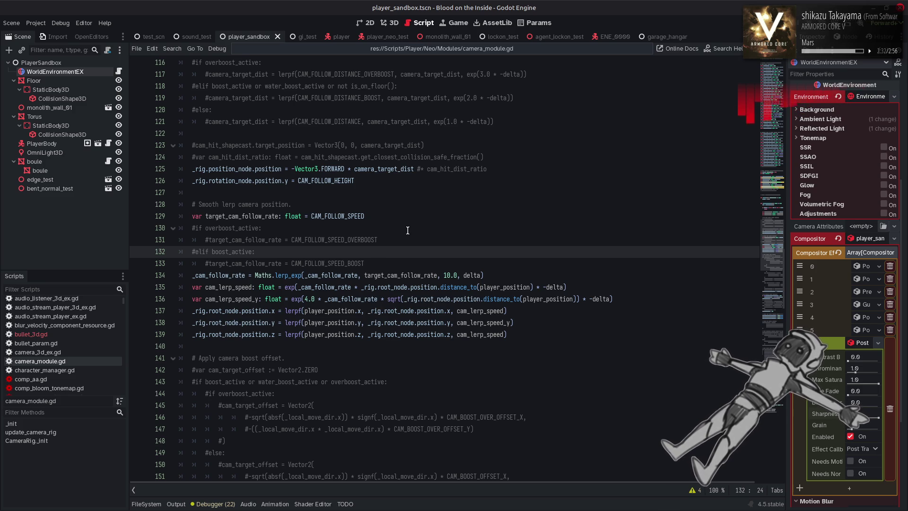
pyautogui.scroll(15, 407, 230)
pyautogui.scroll(-20, 407, 225)
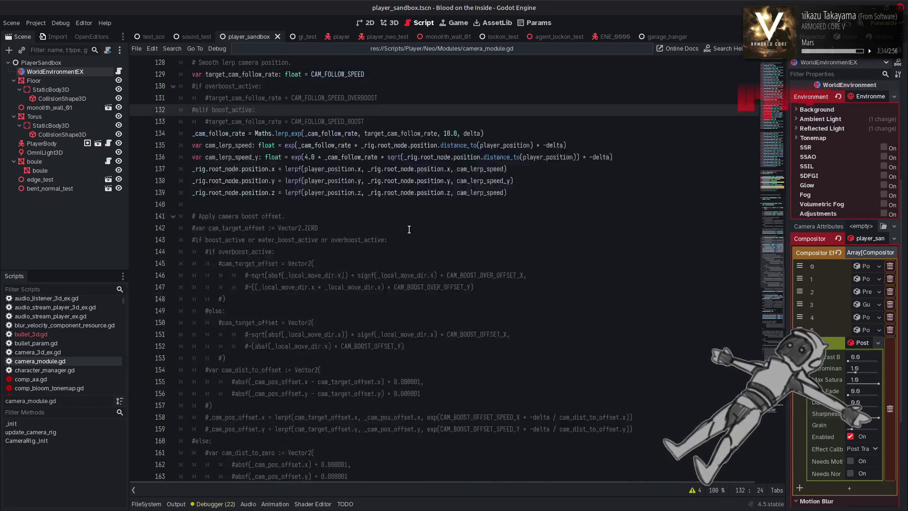
pyautogui.scroll(5, 406, 220)
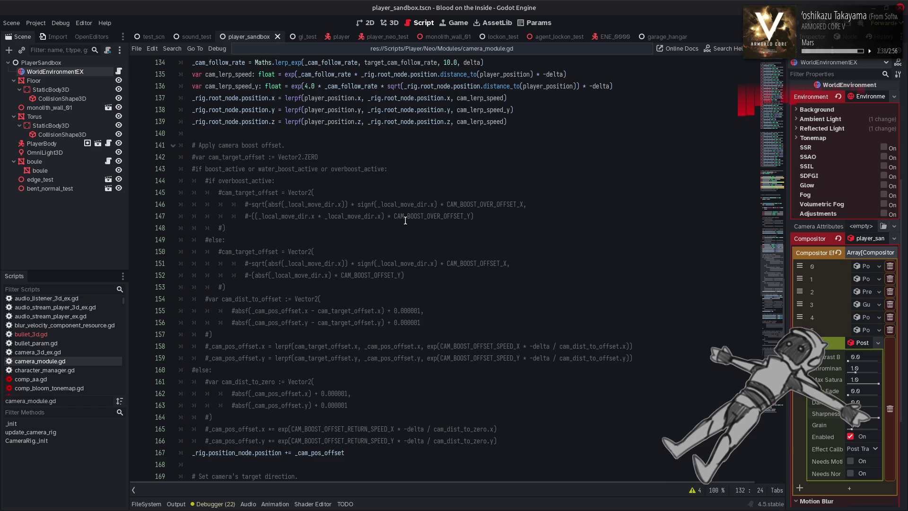
pyautogui.scroll(-6, 405, 221)
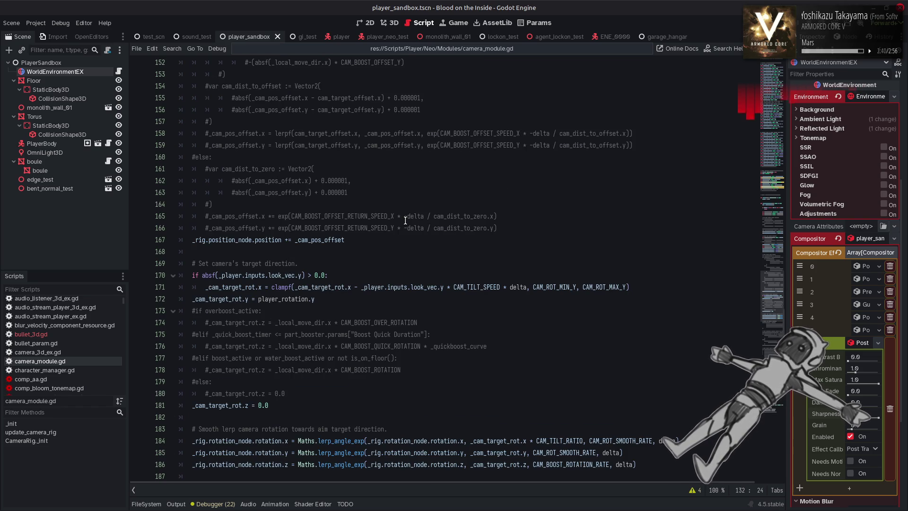
pyautogui.doubleClick(224, 406)
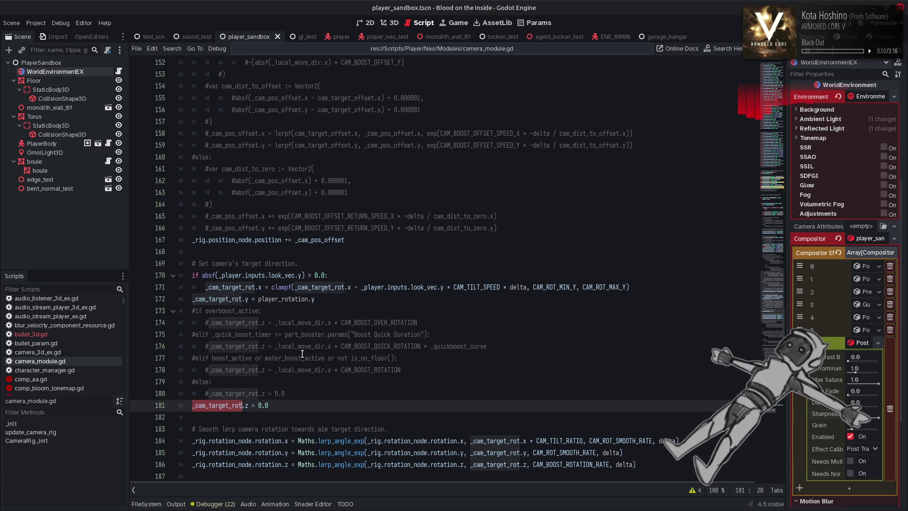
pyautogui.scroll(-2, 326, 353)
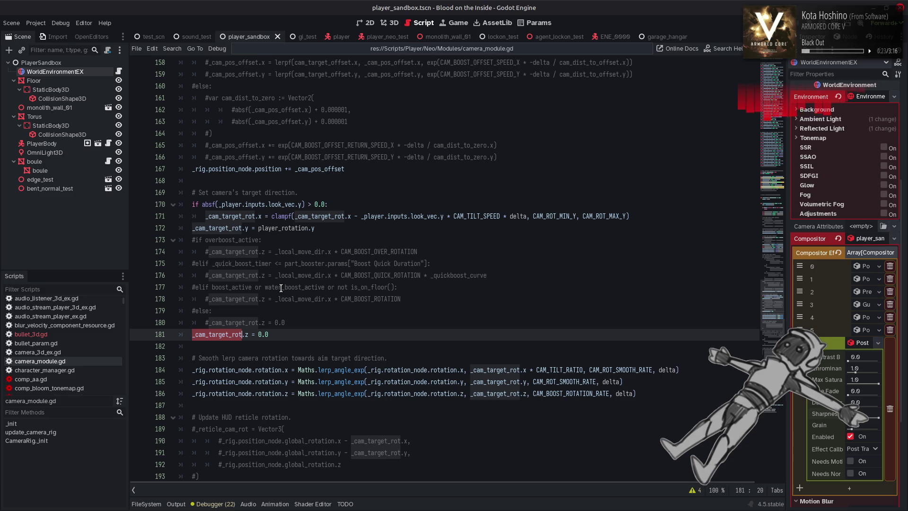
pyautogui.moveTo(275, 276); pyautogui.dragTo(330, 276)
pyautogui.hotkey('ctrl', 'c')
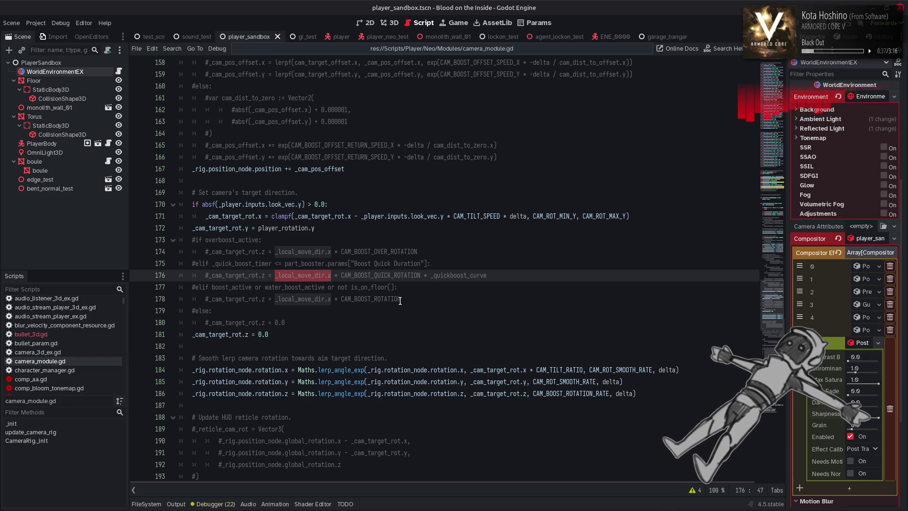
pyautogui.click(258, 334)
pyautogui.moveTo(259, 335); pyautogui.dragTo(288, 334)
pyautogui.hotkey('ctrl', 'v')
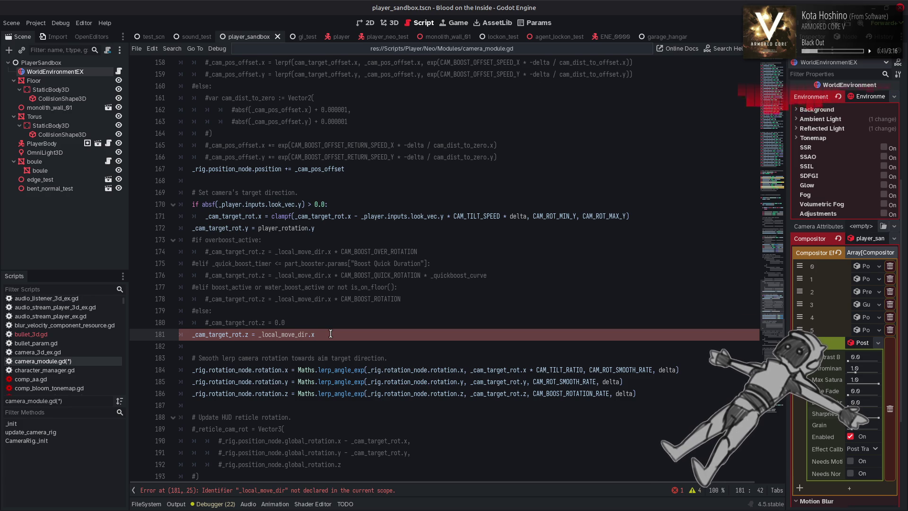
pyautogui.hotkey('ctrl', 'z')
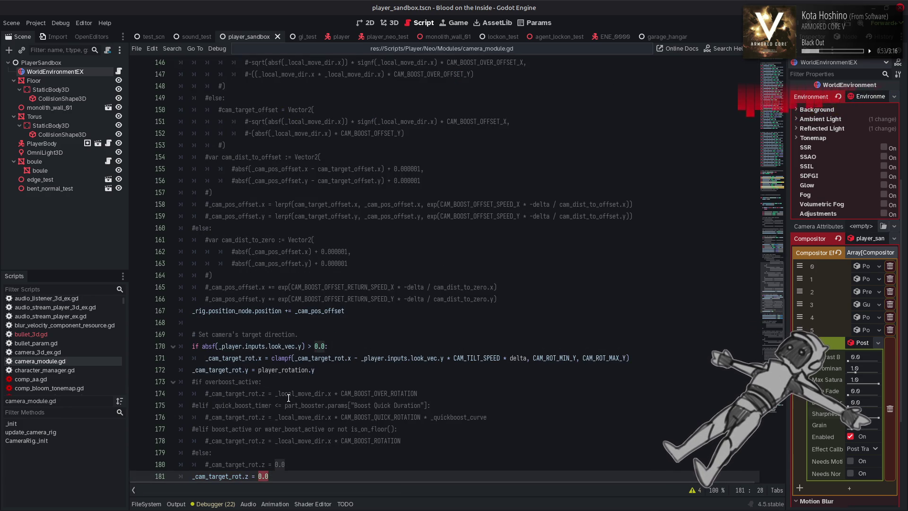
pyautogui.doubleClick(286, 370)
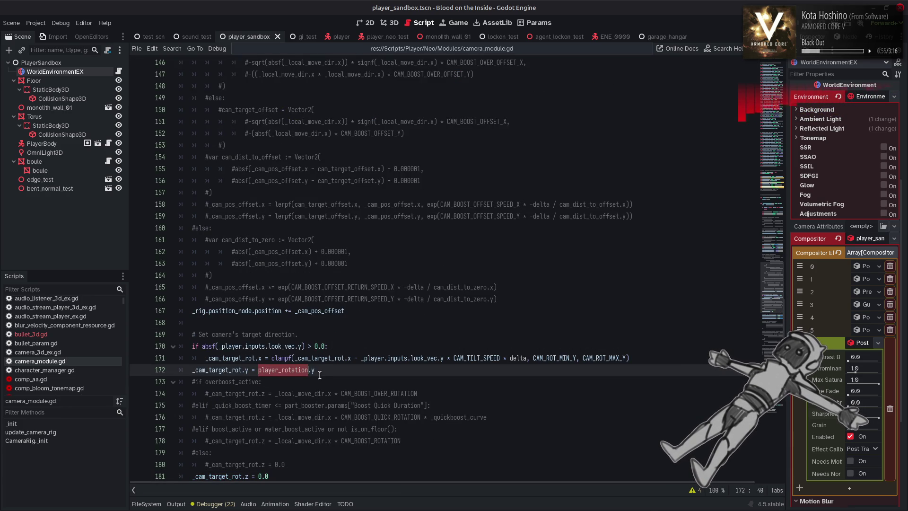
pyautogui.scroll(-2, 326, 371)
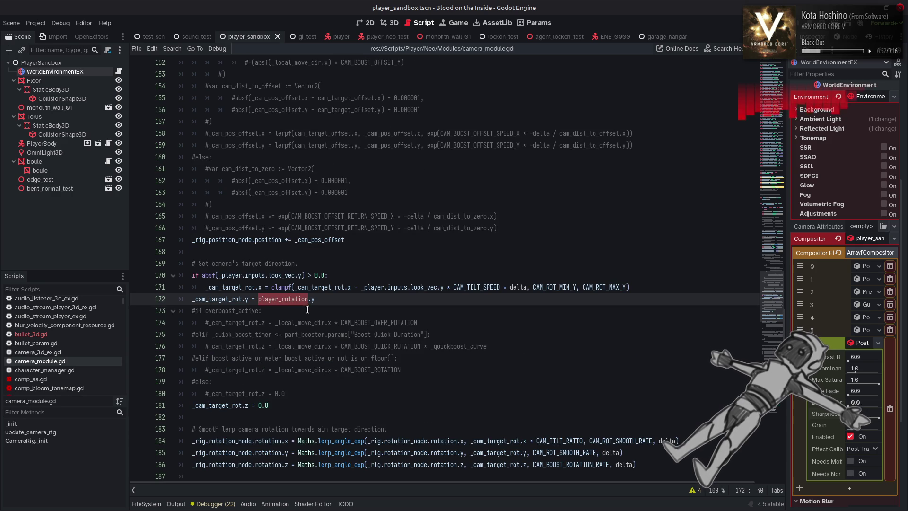
pyautogui.doubleClick(306, 322)
pyautogui.scroll(6, 306, 320)
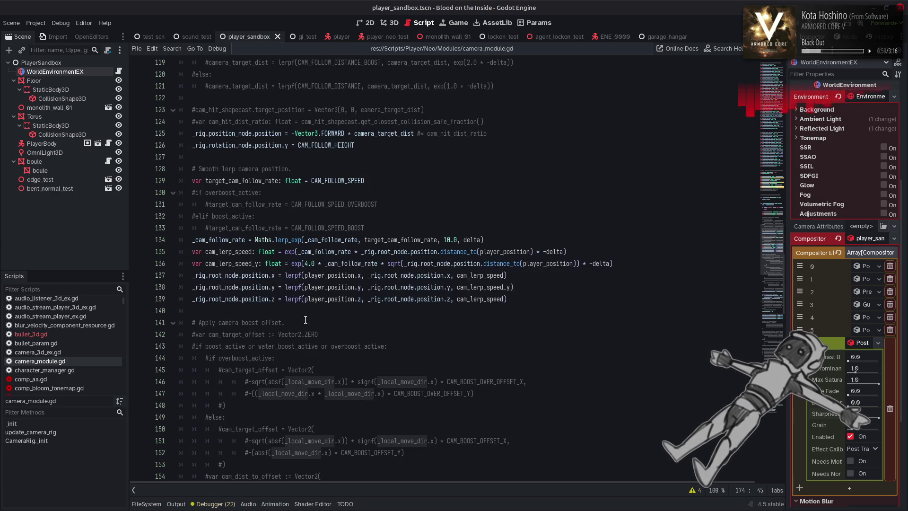
pyautogui.scroll(5, 305, 320)
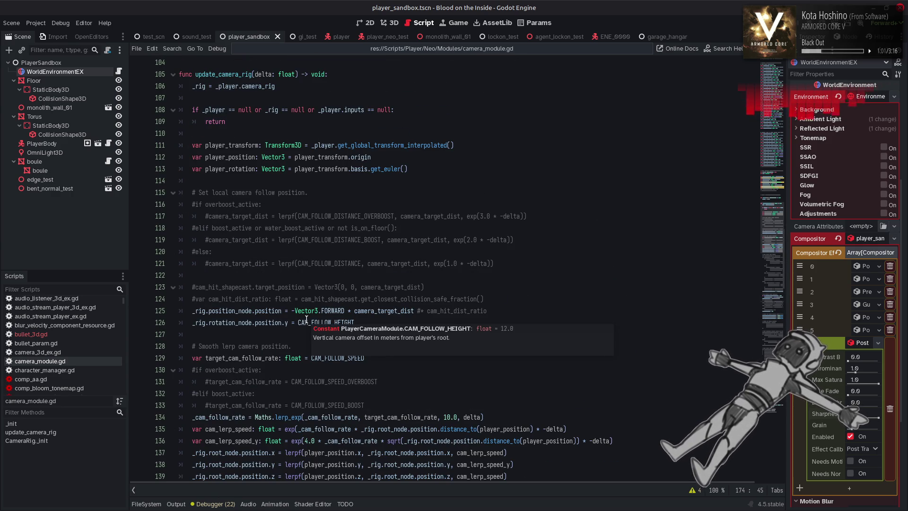
# Add 'var player_local_velocity: Vector3 = _player.velocity' as a new line 114
pyautogui.doubleClick(242, 147)
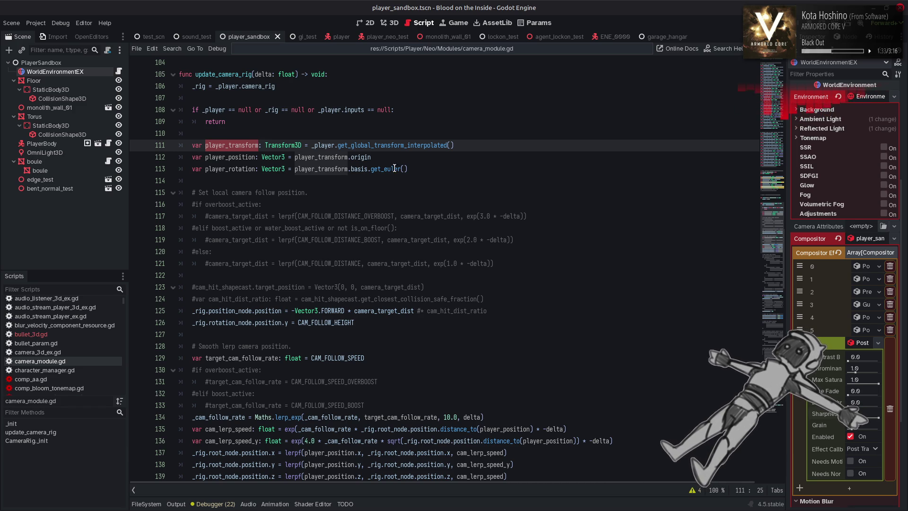
pyautogui.hotkey('ctrl', 'Right')
pyautogui.hotkey('ctrl', 'Right')
pyautogui.hotkey('ctrl', 'Right')
pyautogui.click(433, 169)
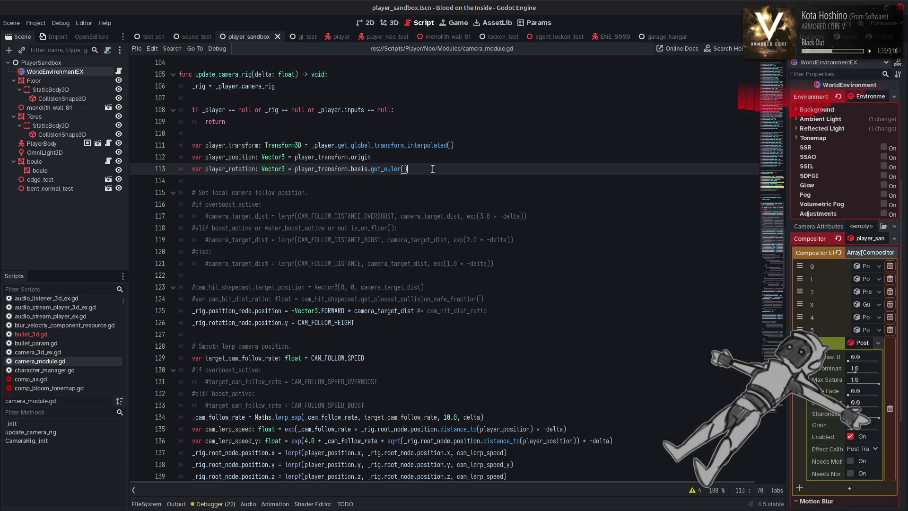
pyautogui.press('Return')
pyautogui.write('var player_local_velocity')
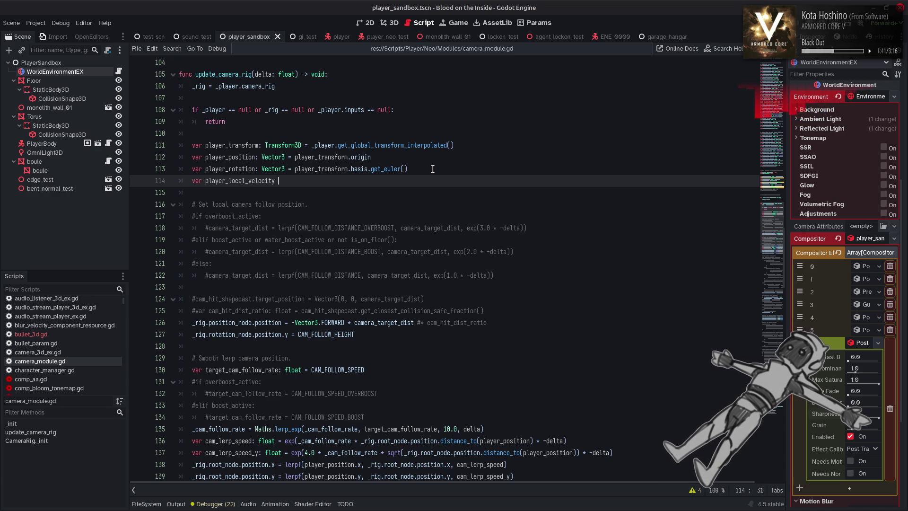
pyautogui.press('BackSpace')
pyautogui.write(': Vec')
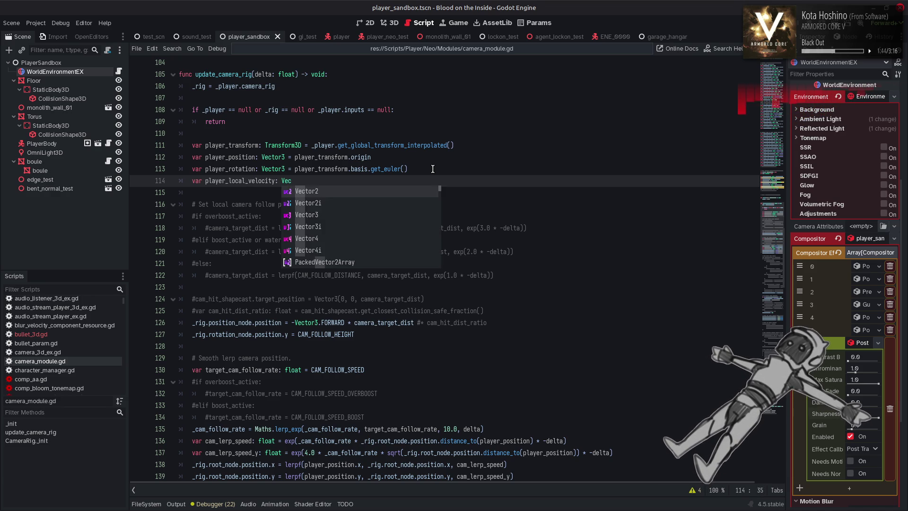
pyautogui.press('Return')
pyautogui.write('= _player')
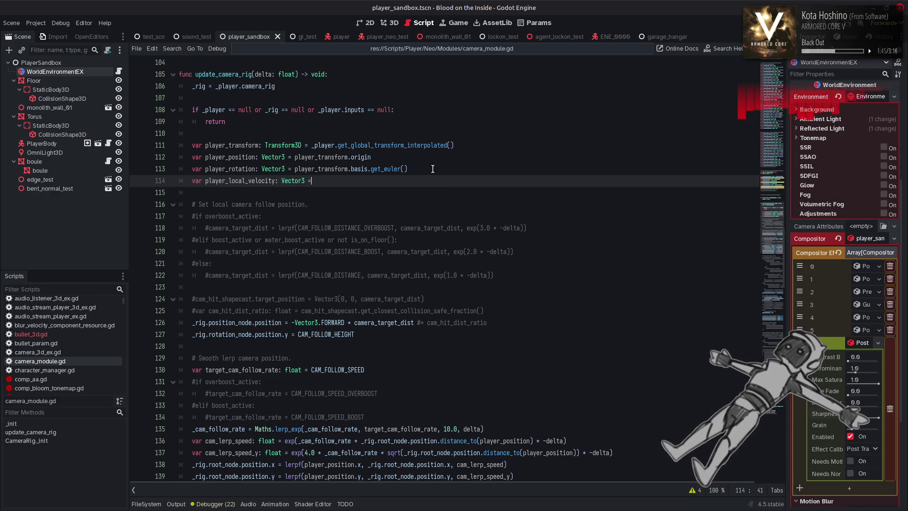
pyautogui.write('.v')
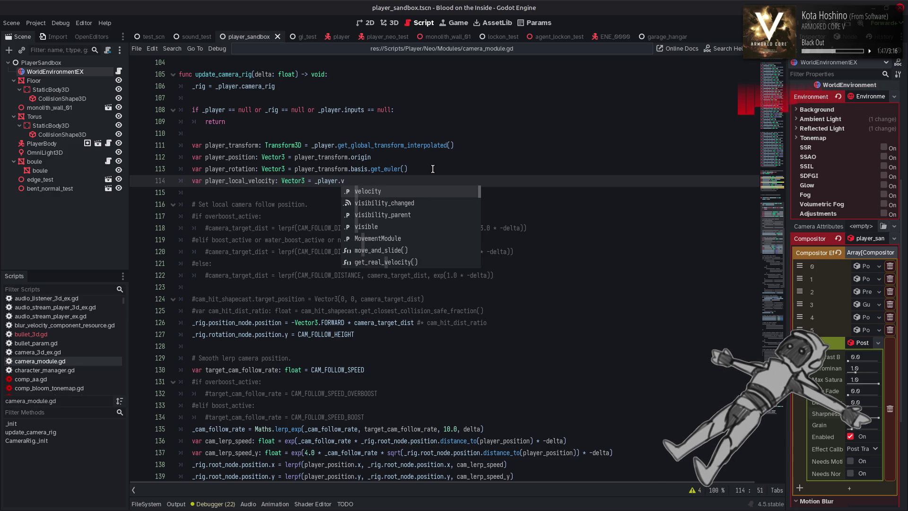
pyautogui.press('Return')
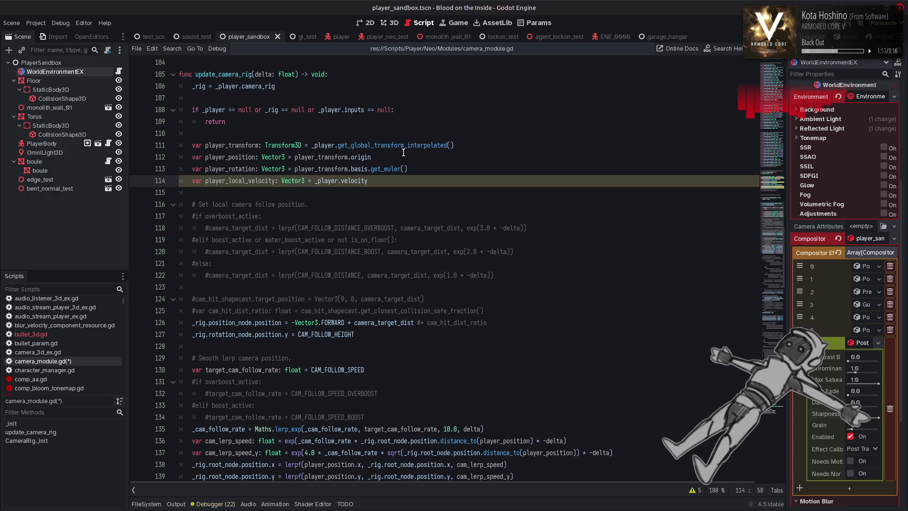
pyautogui.doubleClick(291, 144)
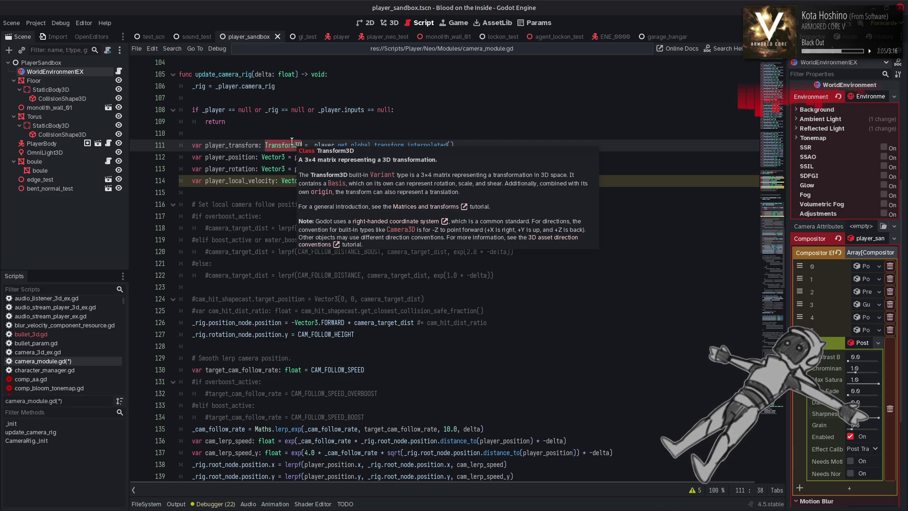
pyautogui.rightClick(291, 141)
pyautogui.click(371, 278)
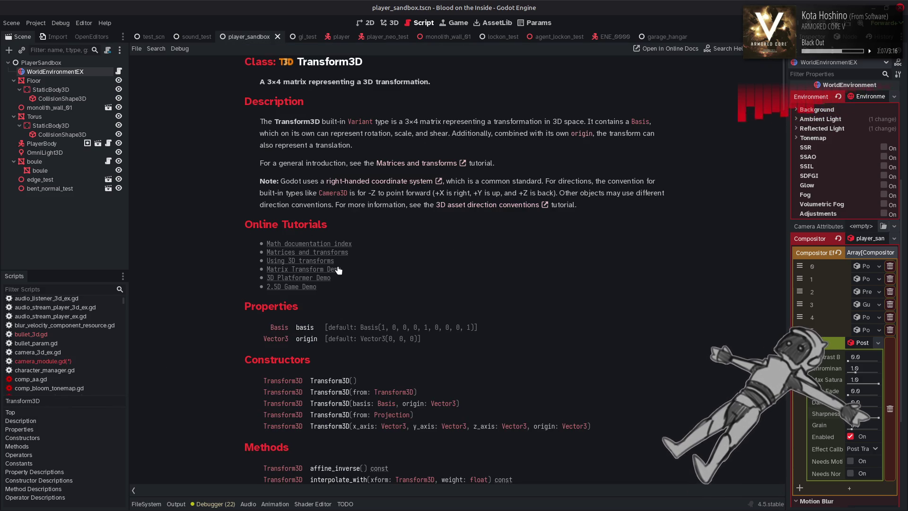
pyautogui.scroll(-5, 370, 253)
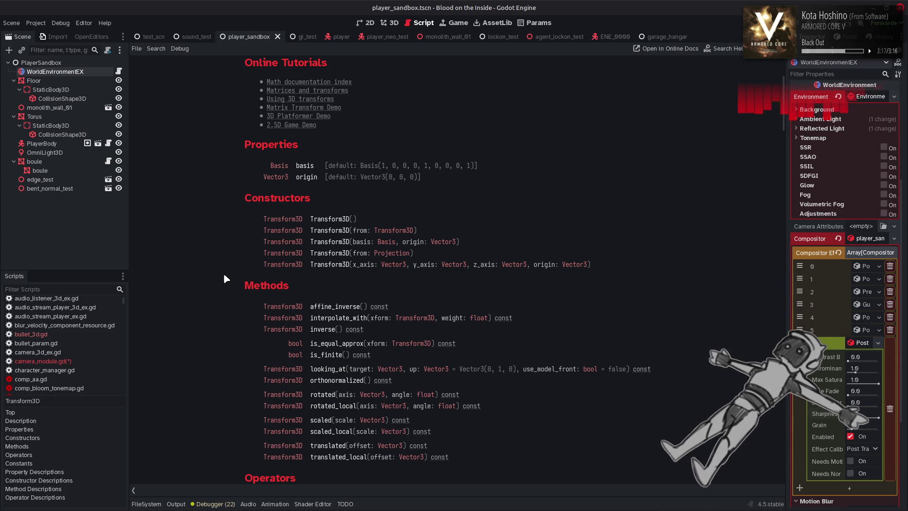
pyautogui.scroll(-6, 225, 275)
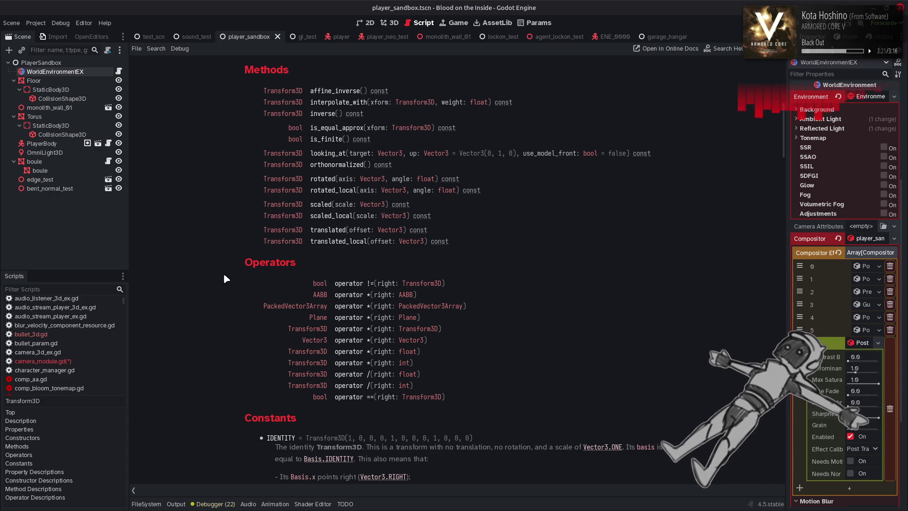
pyautogui.scroll(-5, 224, 275)
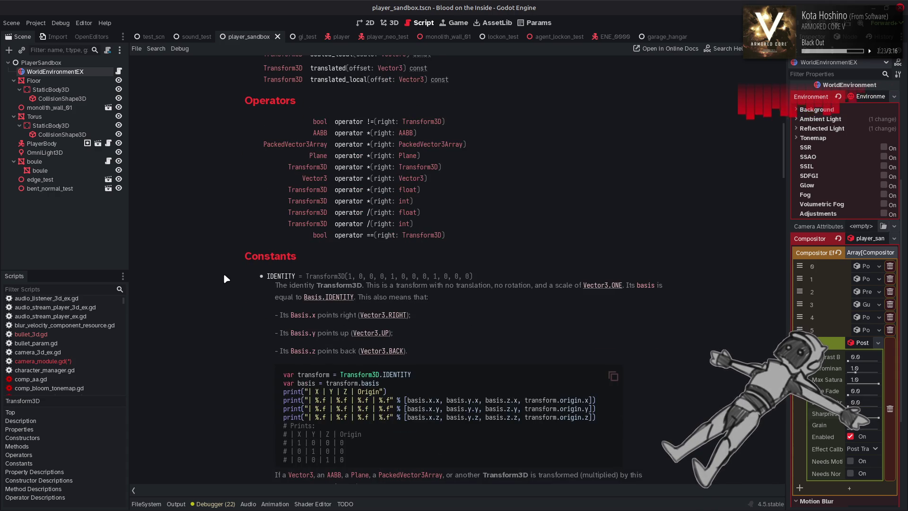
pyautogui.scroll(-4, 225, 275)
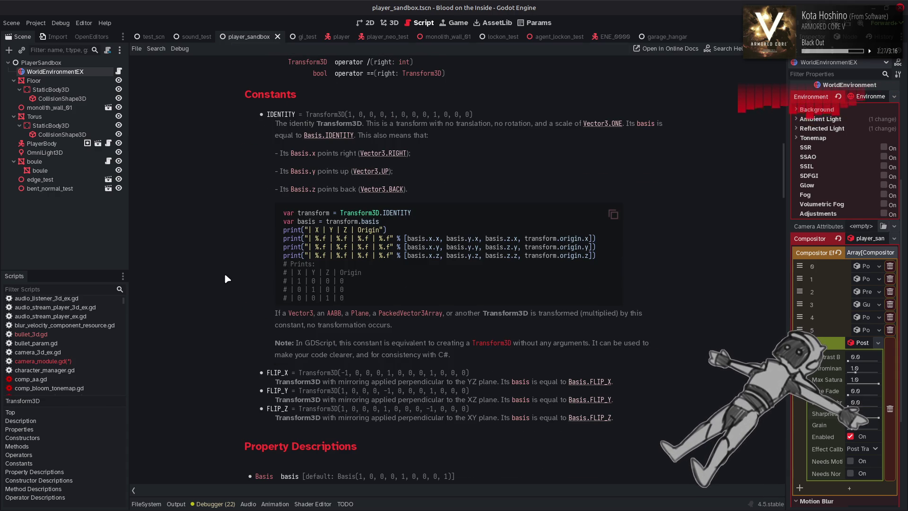
# Back in camera_module.gd, look up the Transform3D class reference documentation
pyautogui.hotkey('alt', 'Left')
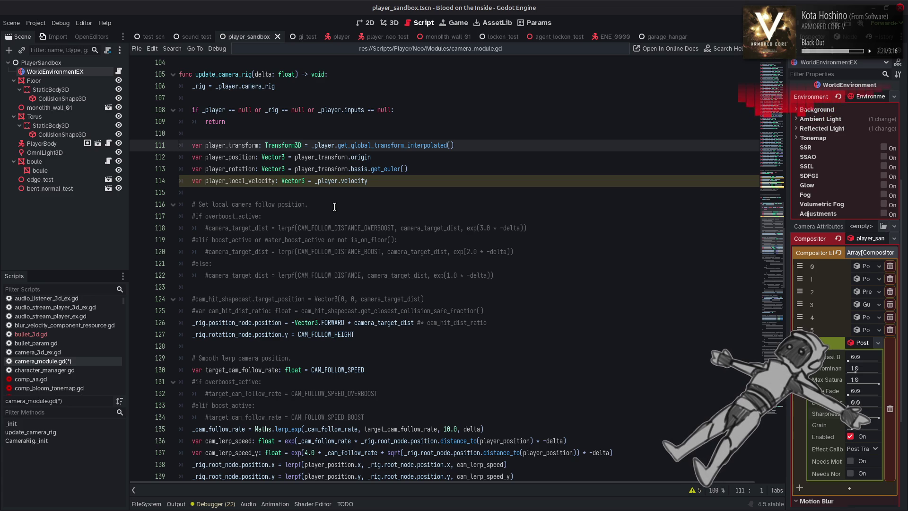
pyautogui.doubleClick(247, 144)
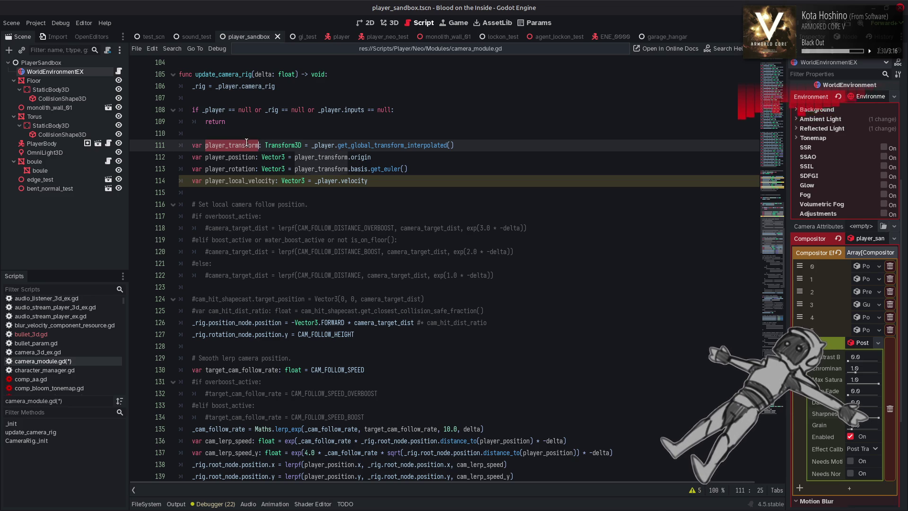
pyautogui.click(410, 183)
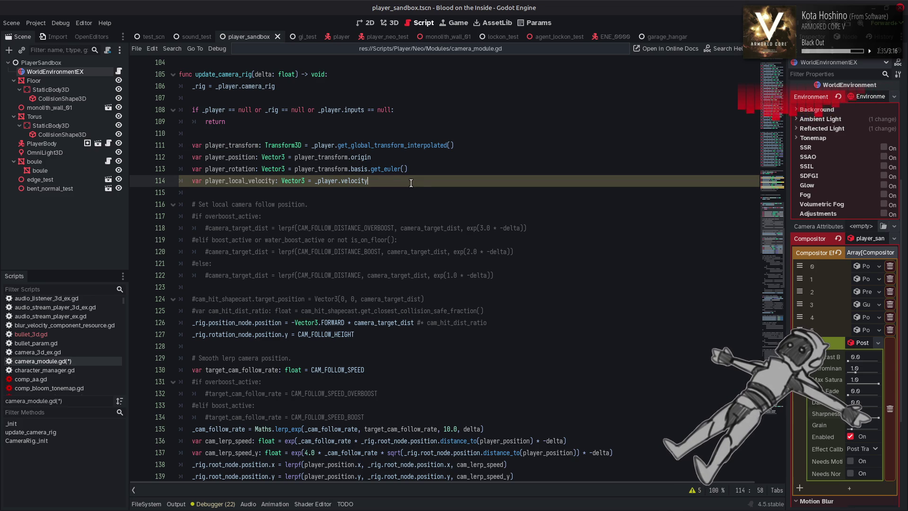
pyautogui.doubleClick(288, 145)
pyautogui.rightClick(290, 146)
pyautogui.click(313, 281)
pyautogui.scroll(-5, 246, 260)
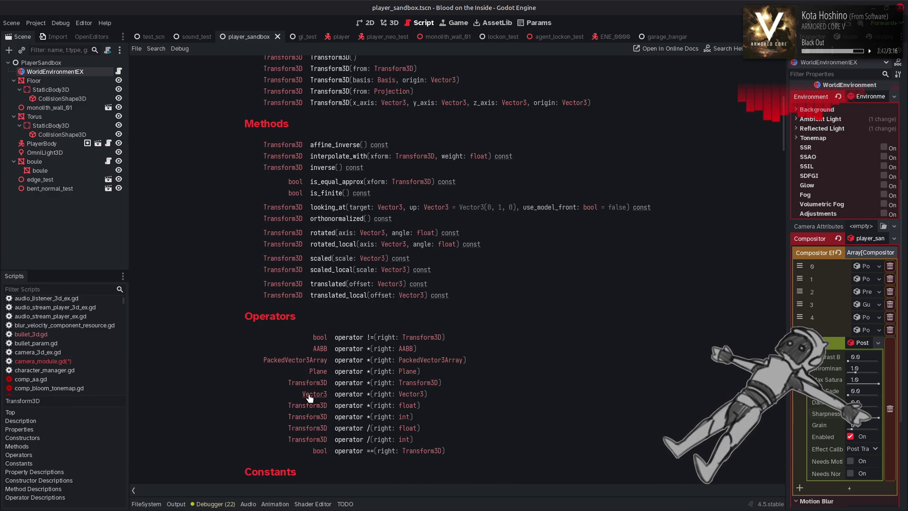
pyautogui.hotkey('alt', 'Left')
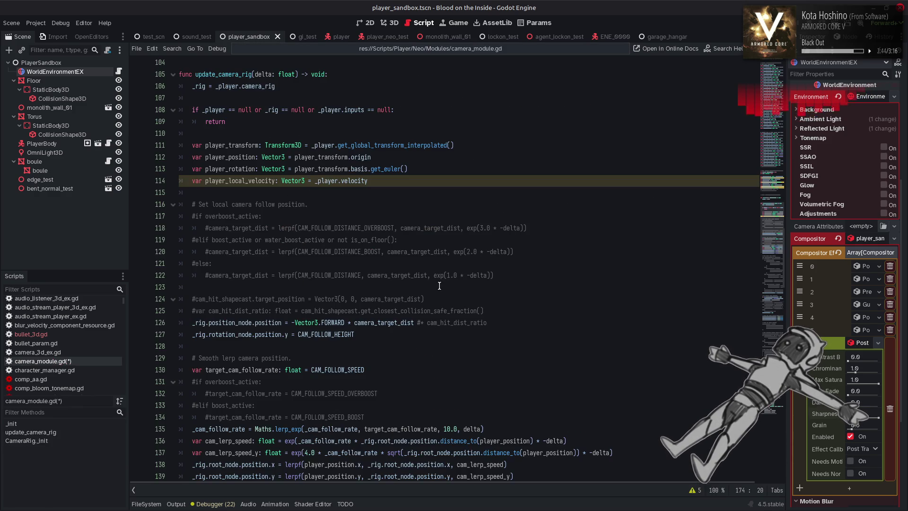
# Change line 114 to player_transform.affine_inverse() * _player.velocity and save
pyautogui.click(315, 181)
pyautogui.write('player_transform.')
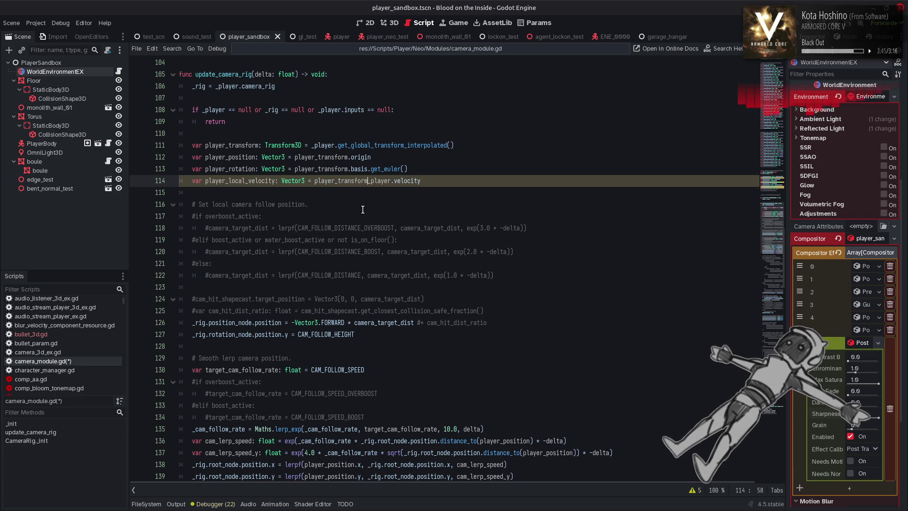
pyautogui.write(' _player')
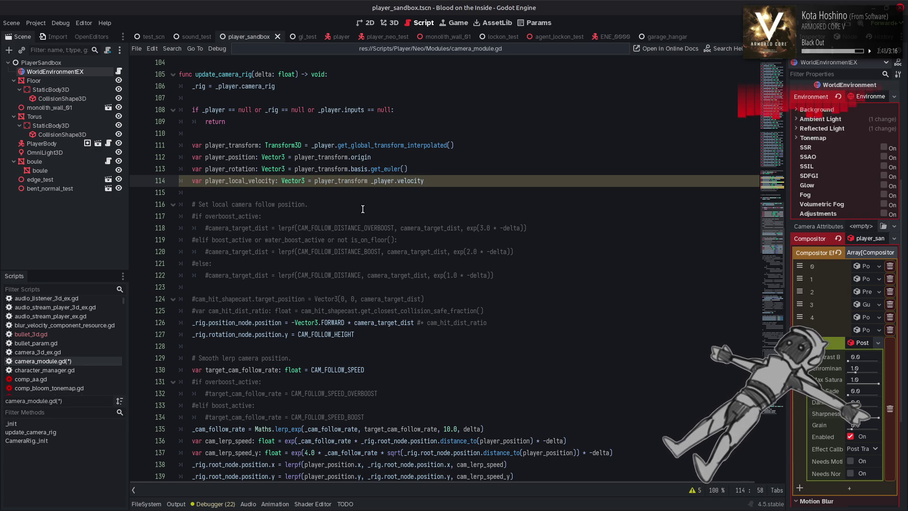
pyautogui.write('.')
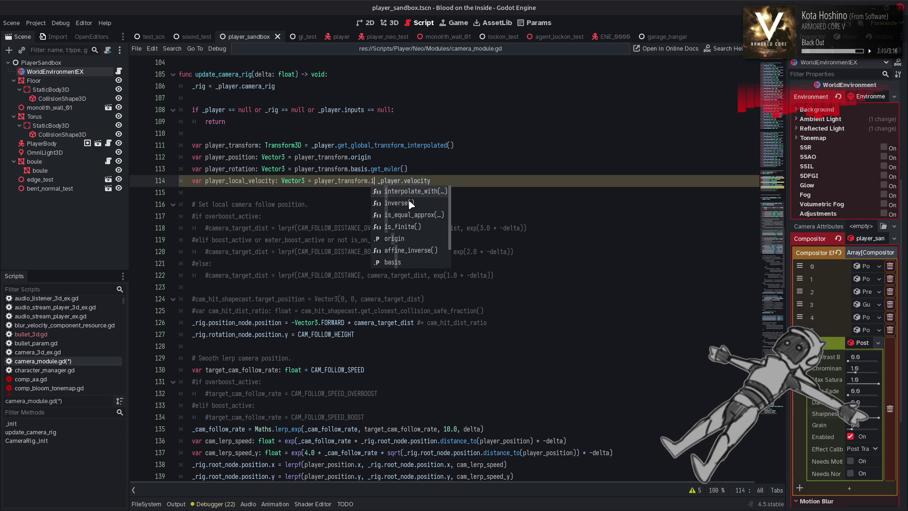
pyautogui.click(418, 190)
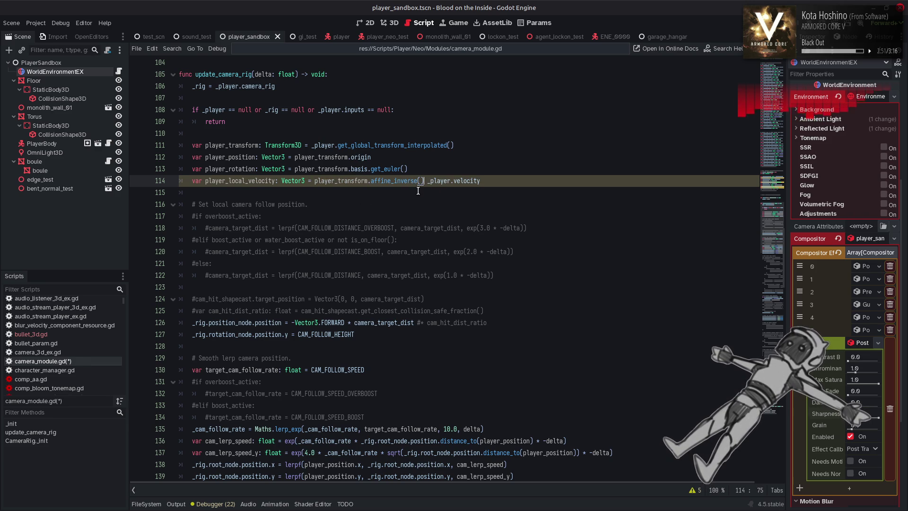
pyautogui.moveTo(396, 179)
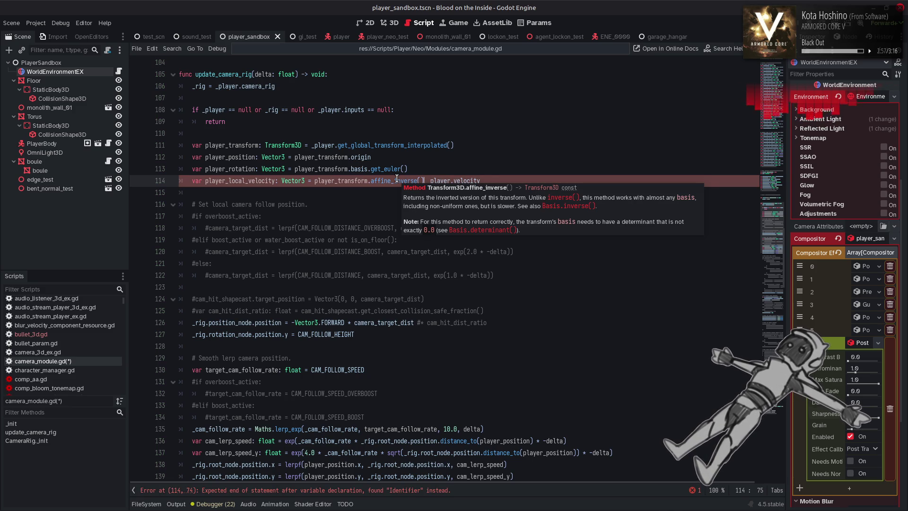
pyautogui.write('*')
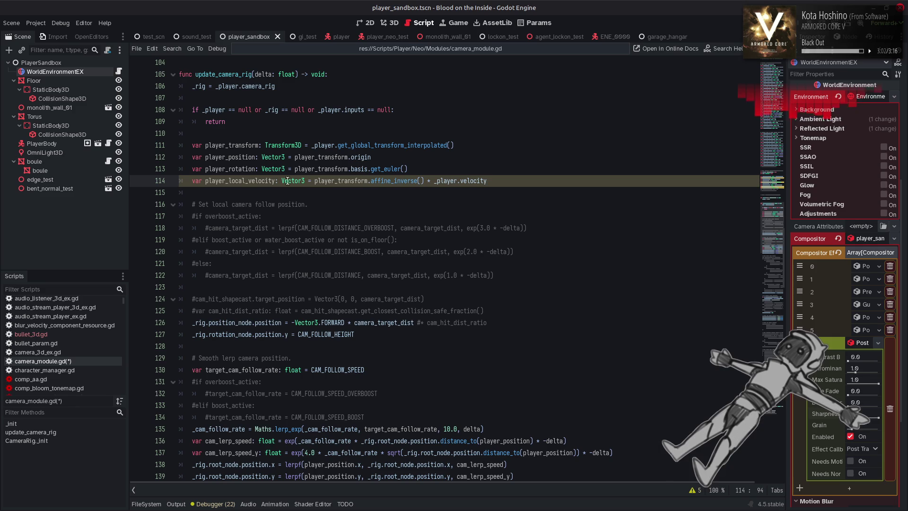
pyautogui.doubleClick(258, 180)
pyautogui.hotkey('ctrl', 's')
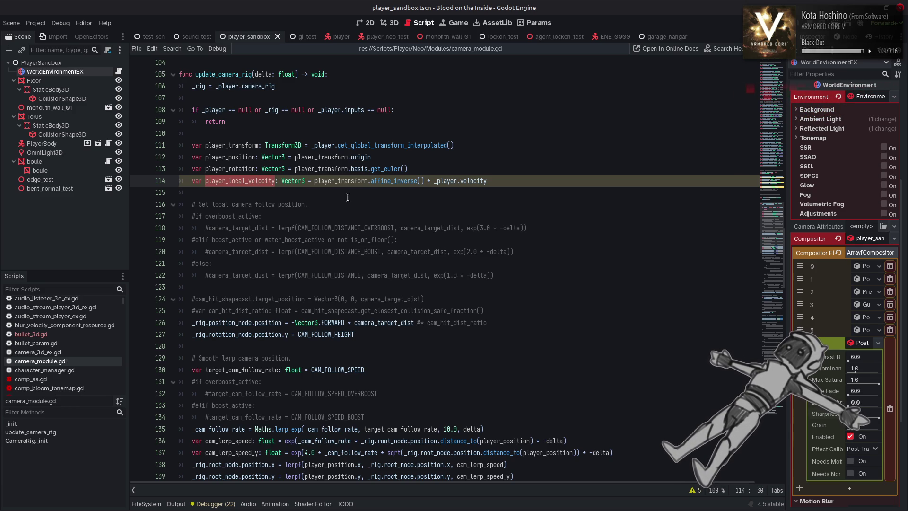
# Replace the 0.0 roll target on line 182 with player_local_velocity.x and save
pyautogui.scroll(-13, 348, 197)
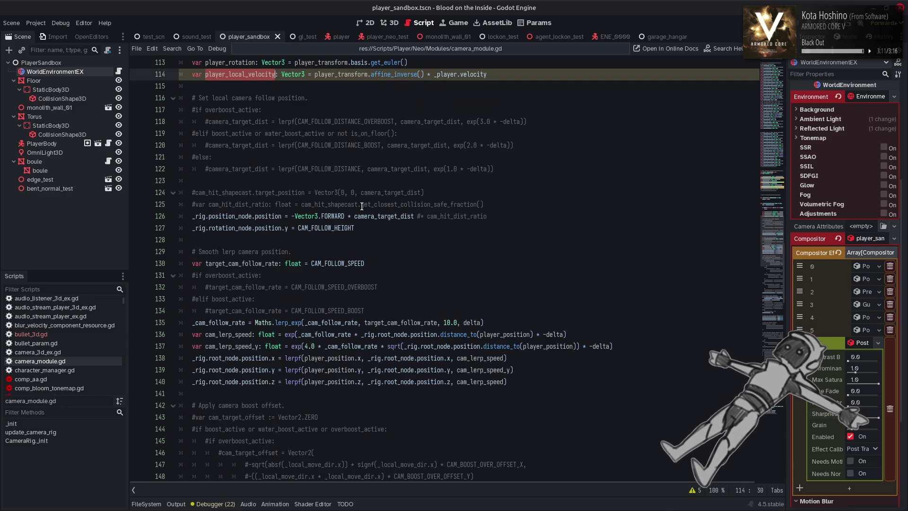
pyautogui.scroll(-6, 355, 249)
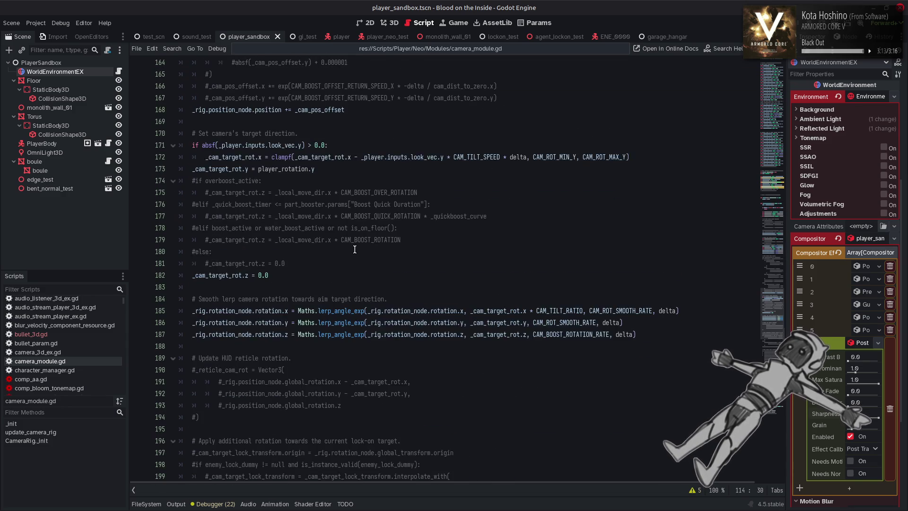
pyautogui.doubleClick(262, 307)
pyautogui.write('player_local_velocity.x')
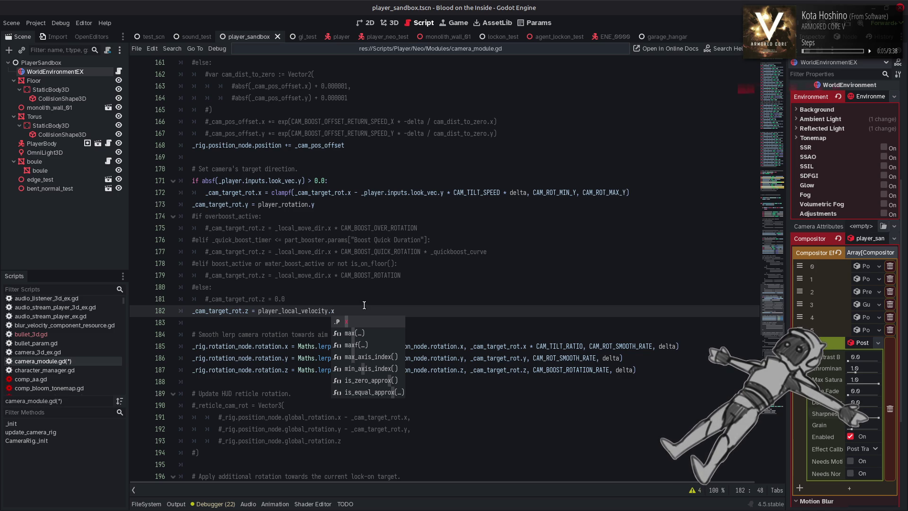
pyautogui.press('Escape')
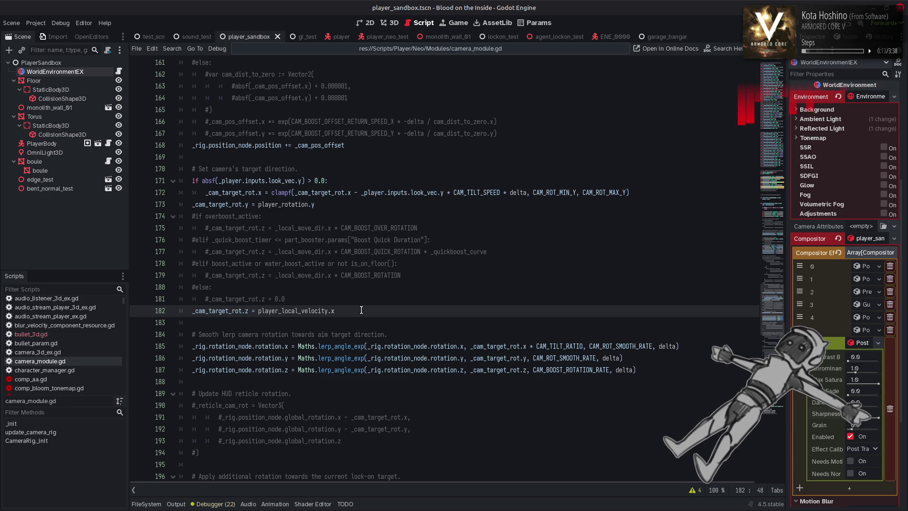
pyautogui.hotkey('ctrl', 's')
# Wrap the roll value in sign() and put an absf() call in front of it
pyautogui.click(260, 311)
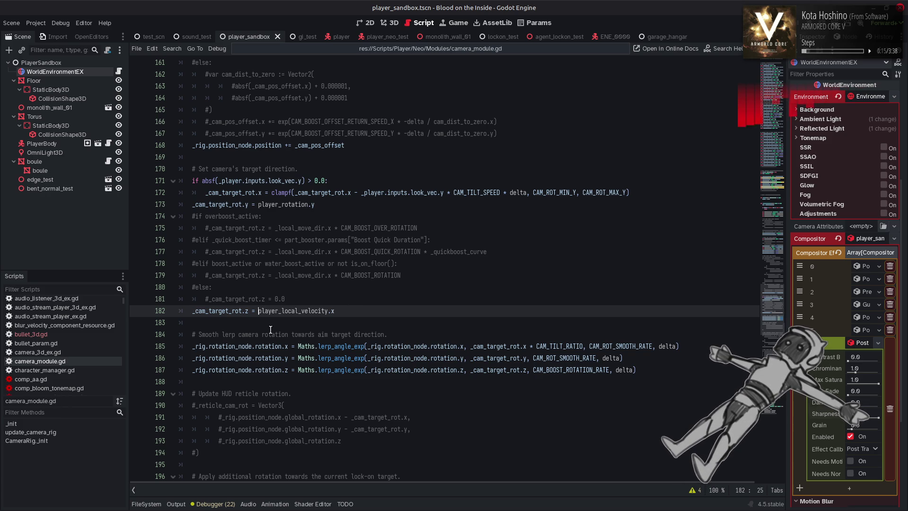
pyautogui.write('sign(')
pyautogui.click(357, 312)
pyautogui.write(')')
pyautogui.hotkey('ctrl', 'Left')
pyautogui.hotkey('ctrl', 'Left')
pyautogui.hotkey('ctrl', 'Left')
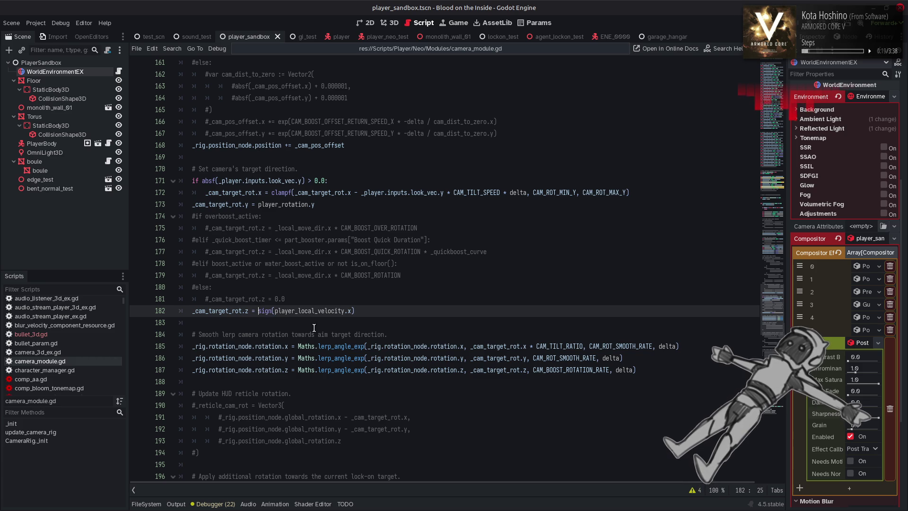
pyautogui.write('absa')
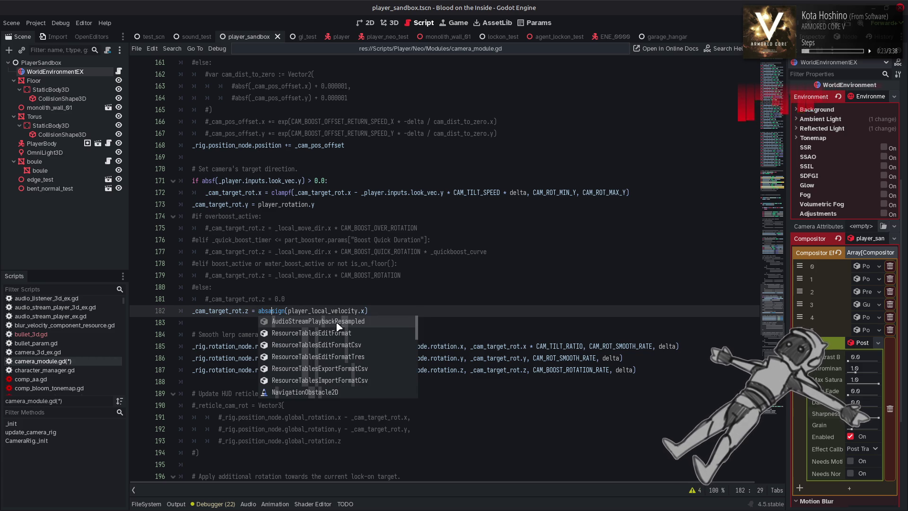
pyautogui.press('BackSpace')
pyautogui.write('f')
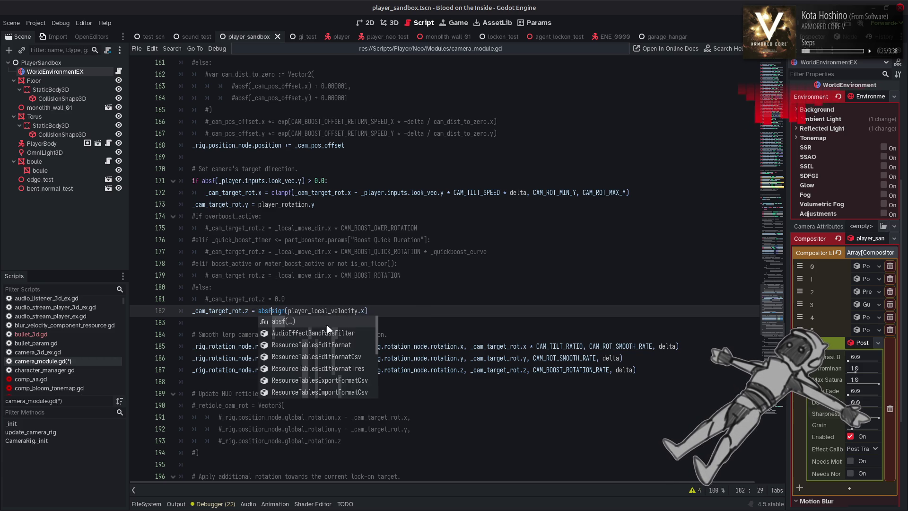
pyautogui.press('Return')
# Complete line 182 as absf(player_local_velocity.x) * signf(player_local_velocity.x)
pyautogui.click(293, 310)
pyautogui.click(293, 310)
pyautogui.press('Delete')
pyautogui.write('nf')
pyautogui.click(276, 311)
pyautogui.write('player_local_velocity')
pyautogui.press('Right')
pyautogui.press('Right')
pyautogui.write('*')
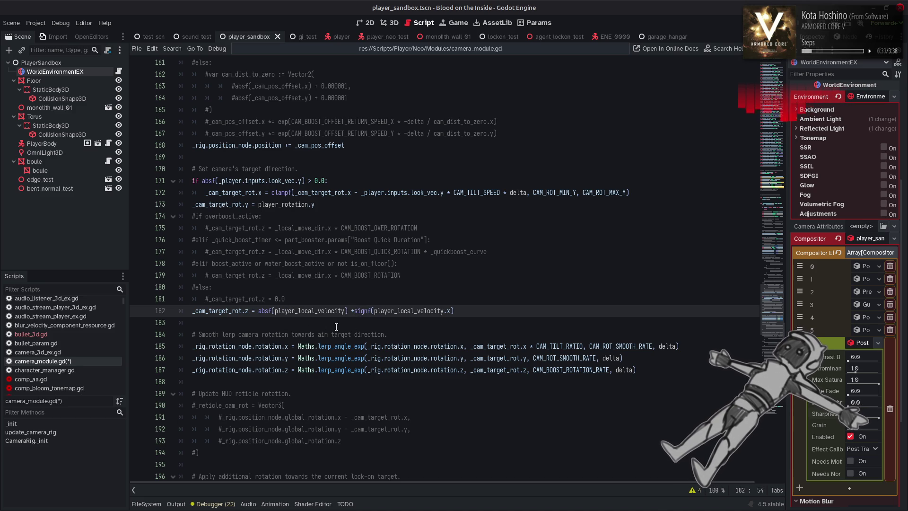
pyautogui.click(344, 310)
pyautogui.write('.x')
pyautogui.press('Up')
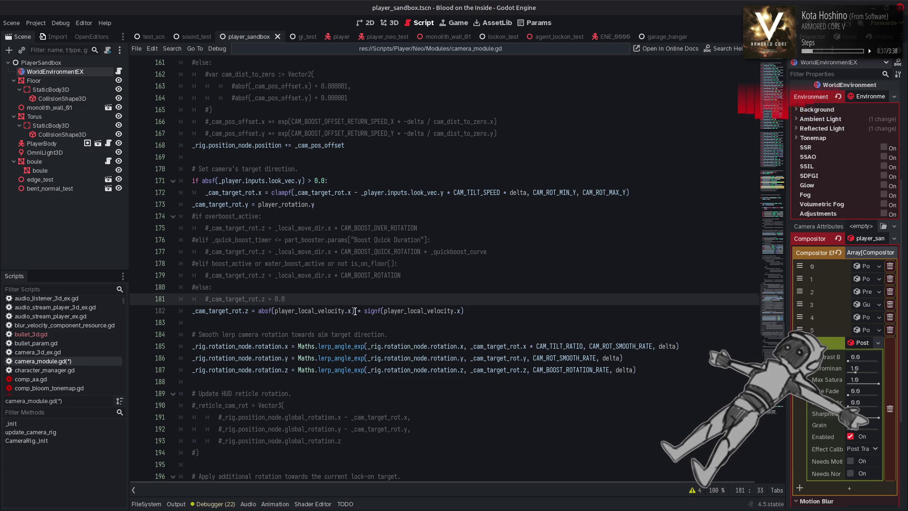
pyautogui.click(355, 311)
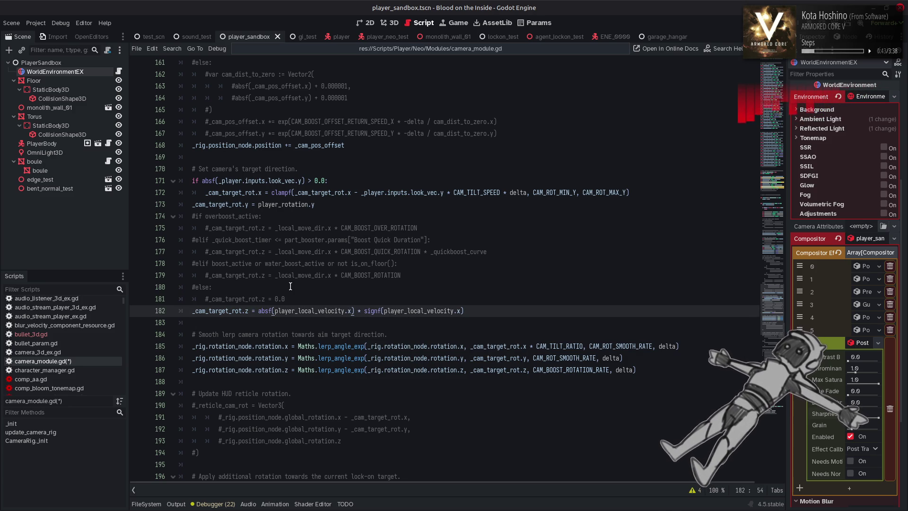
# Save, then open maths.gd to check the linestep helper function
pyautogui.hotkey('ctrl', 's')
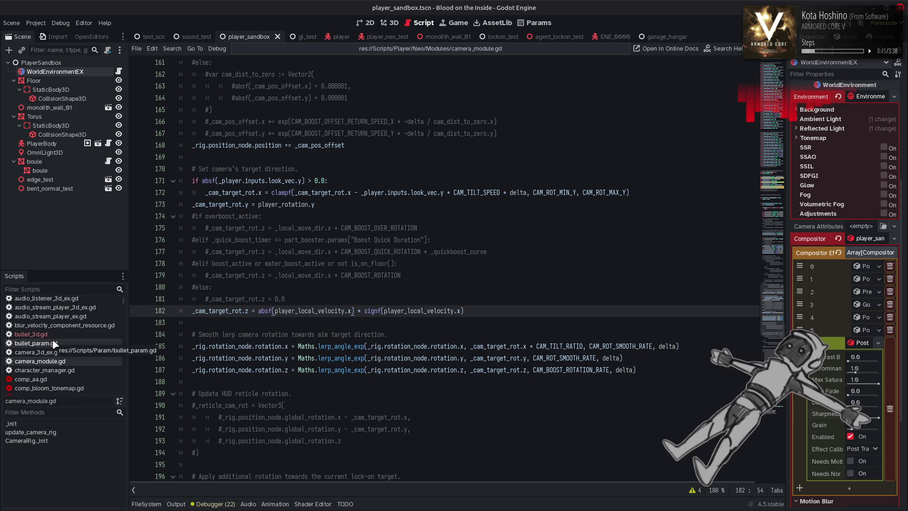
pyautogui.scroll(-5, 52, 343)
pyautogui.scroll(-6, 56, 341)
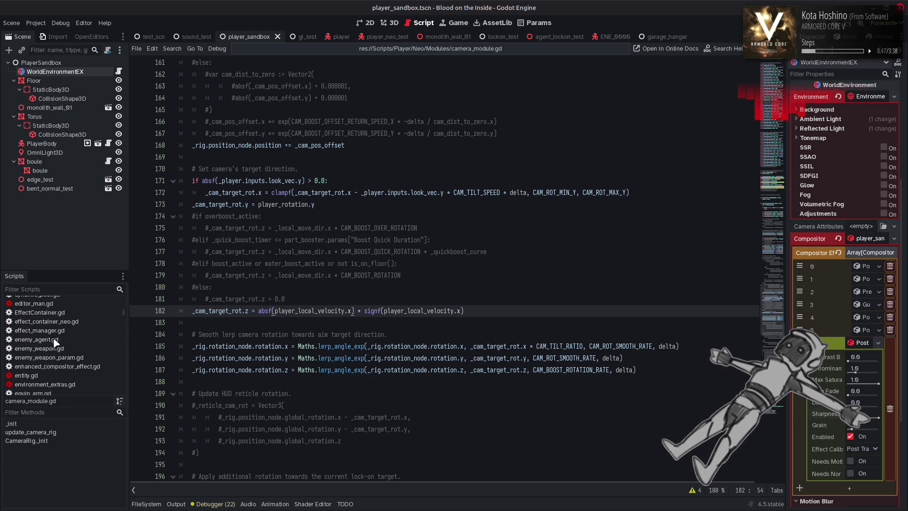
pyautogui.scroll(-3, 56, 341)
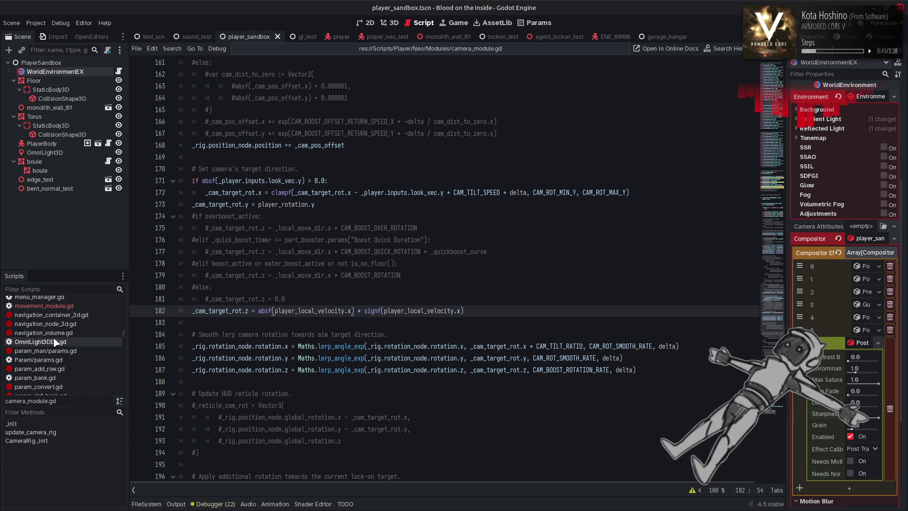
pyautogui.click(58, 317)
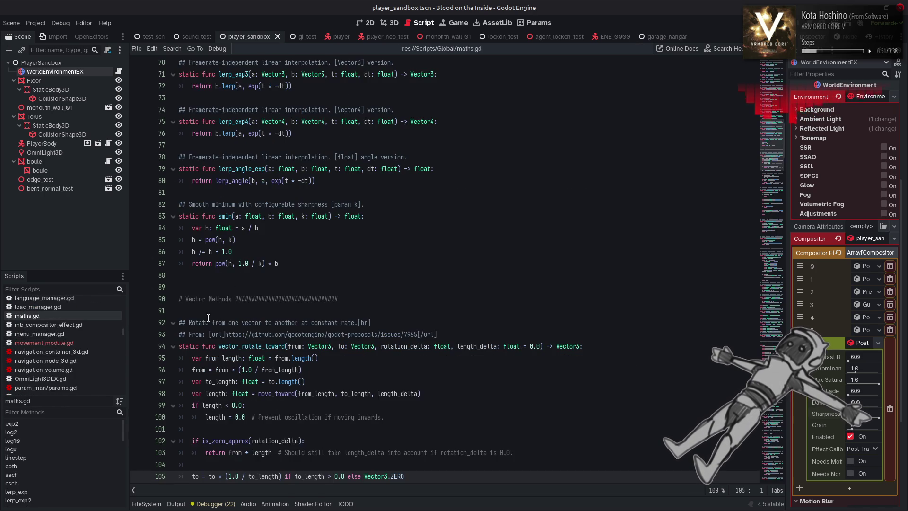
pyautogui.scroll(4, 330, 316)
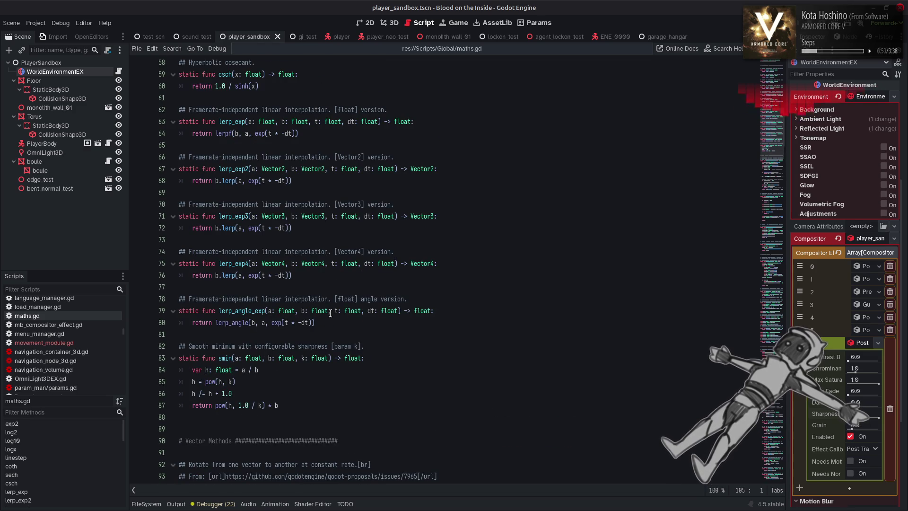
pyautogui.scroll(11, 330, 313)
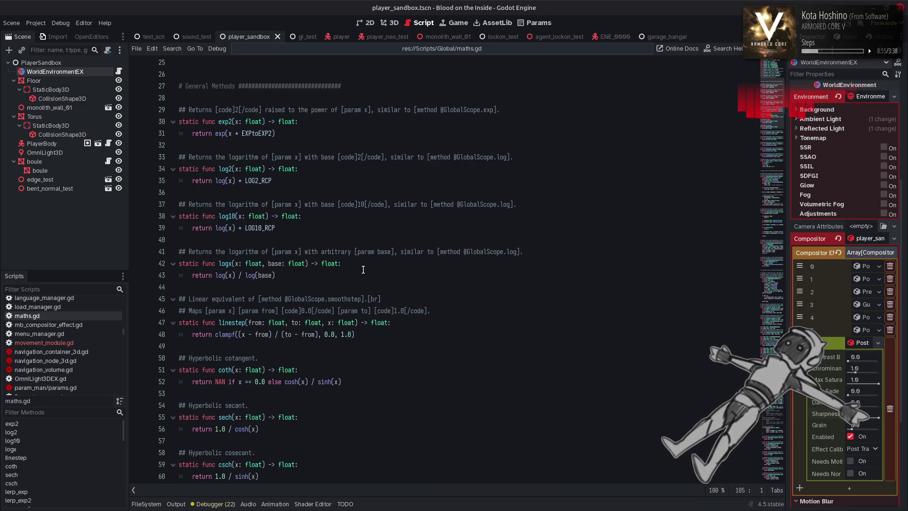
pyautogui.doubleClick(225, 323)
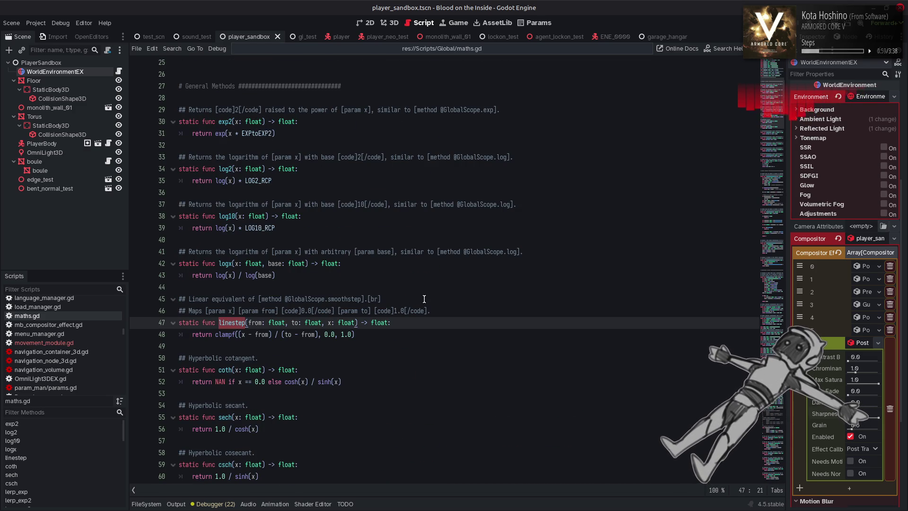
pyautogui.hotkey('alt', 'Left')
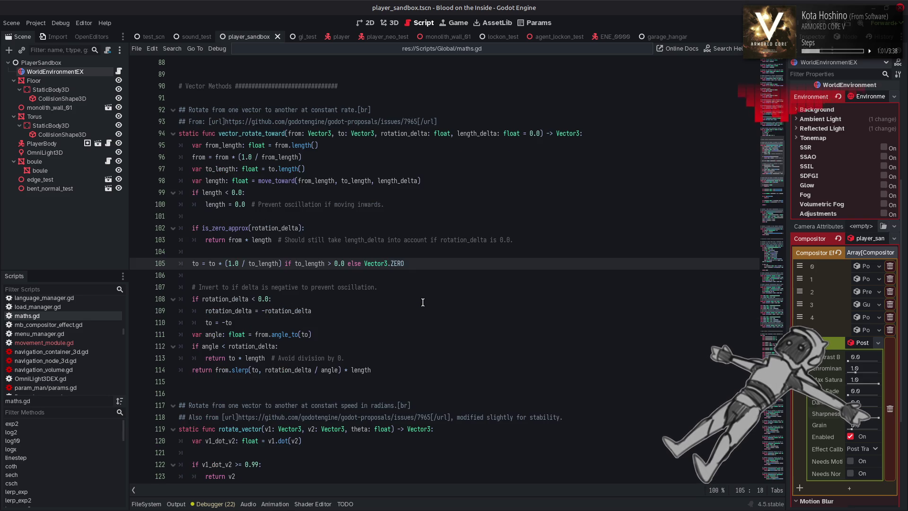
pyautogui.hotkey('alt', 'Left')
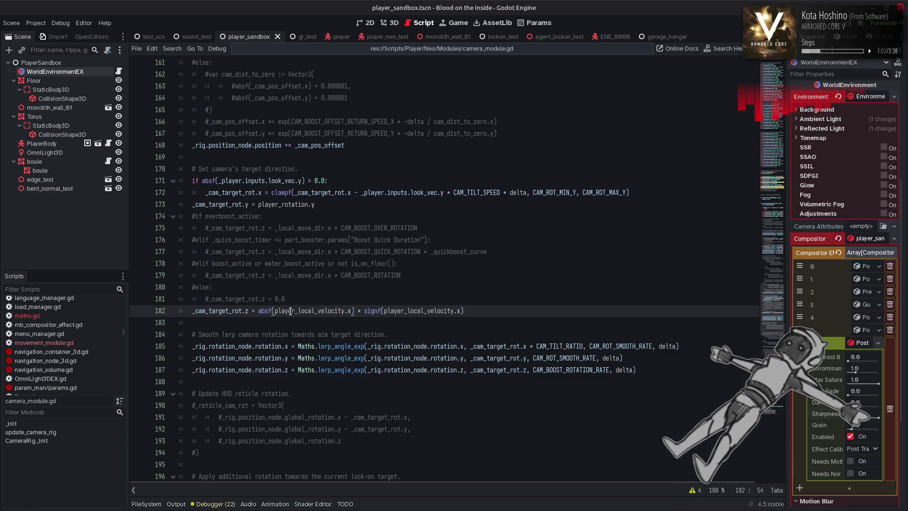
# Wrap absf(player_local_velocity.x) on line 182 in Maths.linestep(10.0, 40.0, …)
pyautogui.write('Maths.')
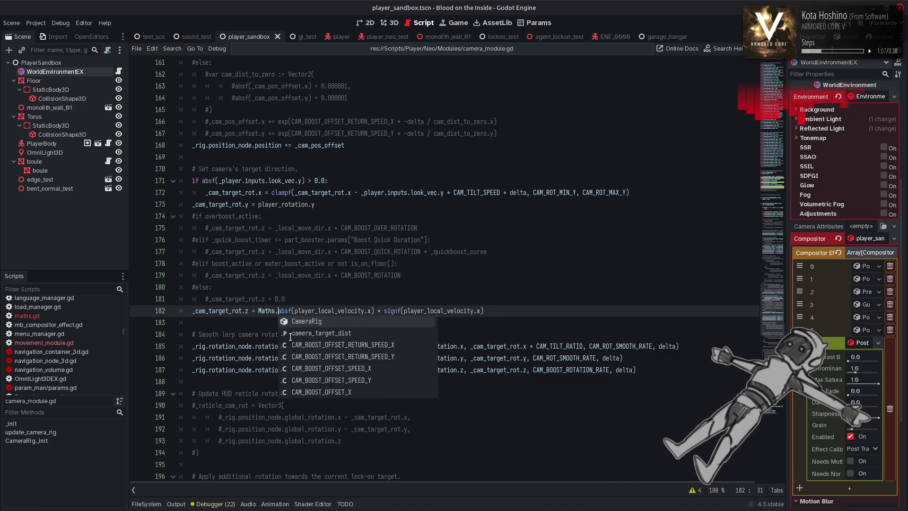
pyautogui.write('linestep(')
pyautogui.click(403, 312)
pyautogui.write(')')
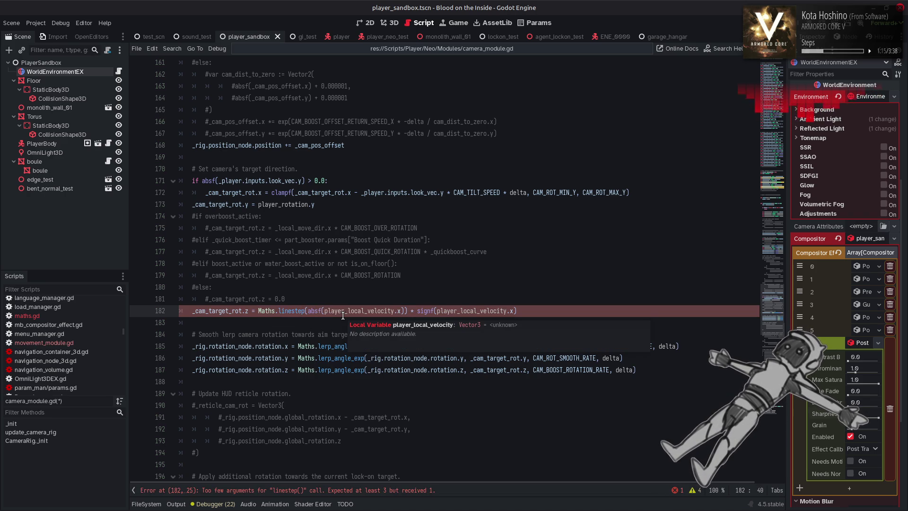
pyautogui.write('10.0,')
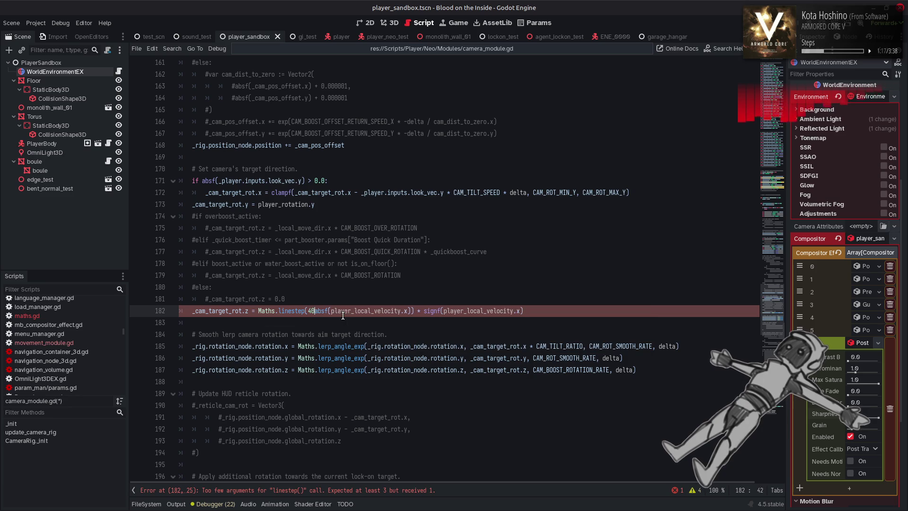
pyautogui.write(' 40.0,')
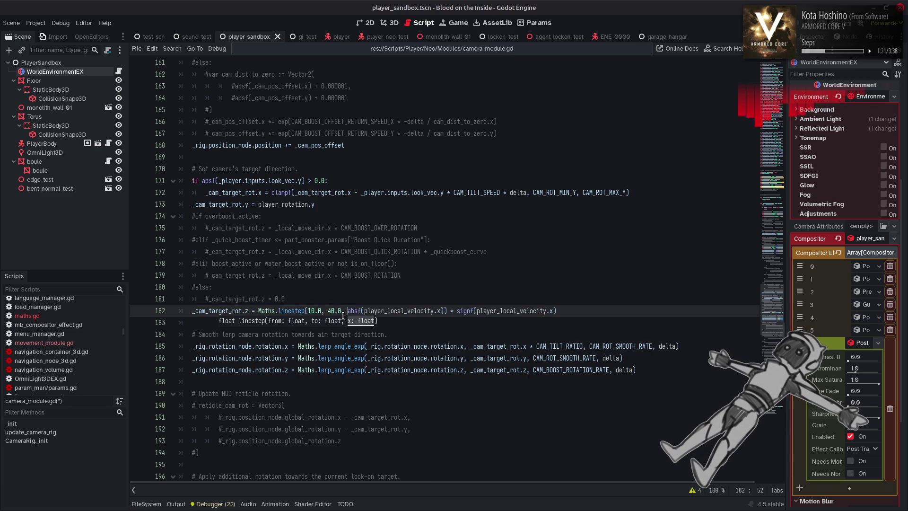
# Save the script and run the game with F5 to test the camera roll
pyautogui.hotkey('ctrl', 's')
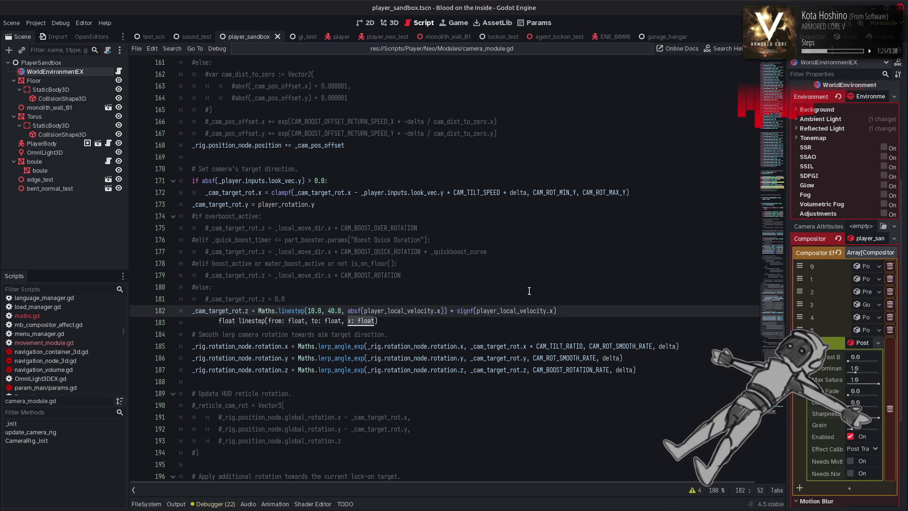
pyautogui.click(571, 304)
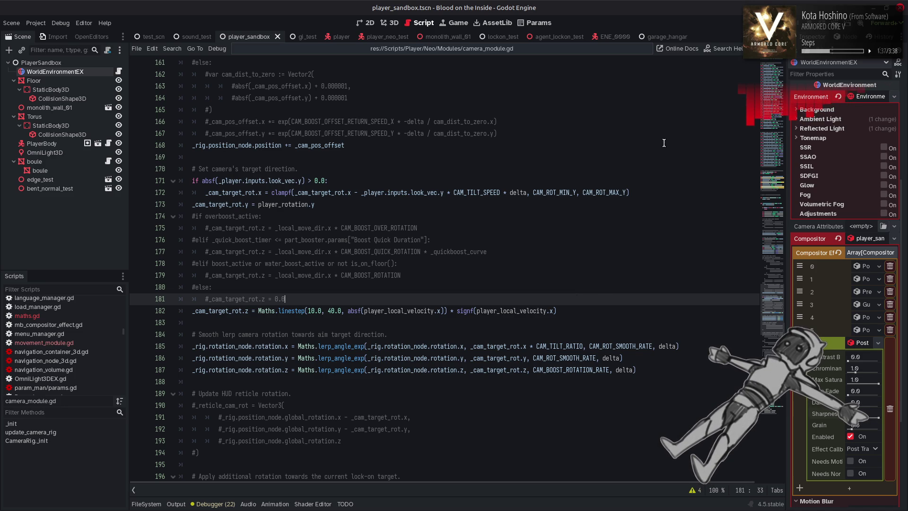
pyautogui.press('F5')
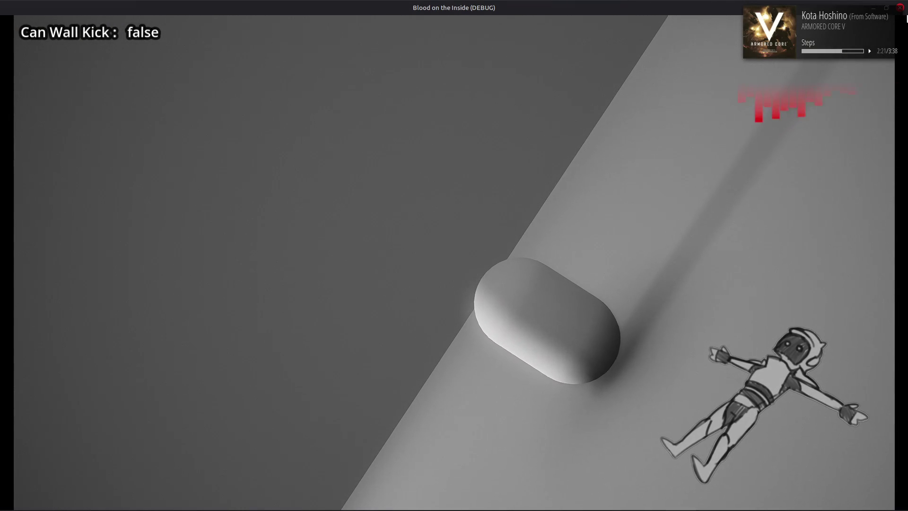
pyautogui.press('F8')
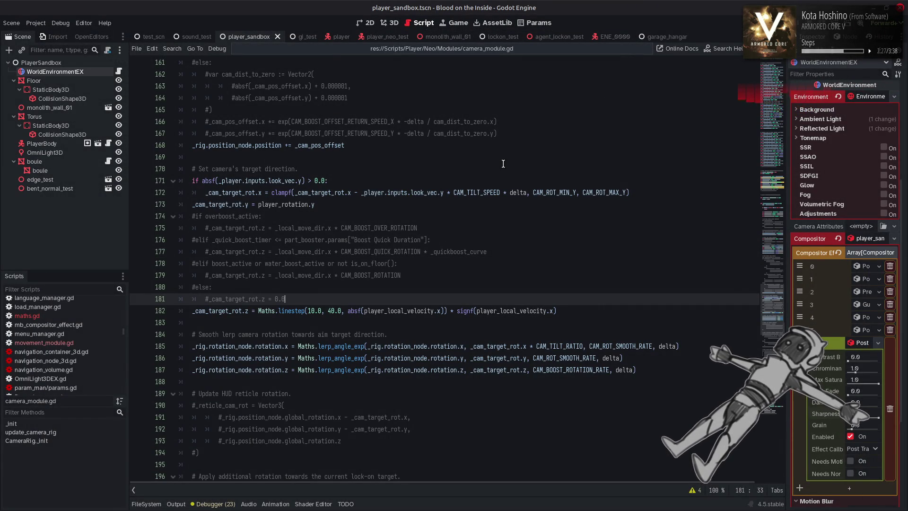
pyautogui.scroll(15, 506, 216)
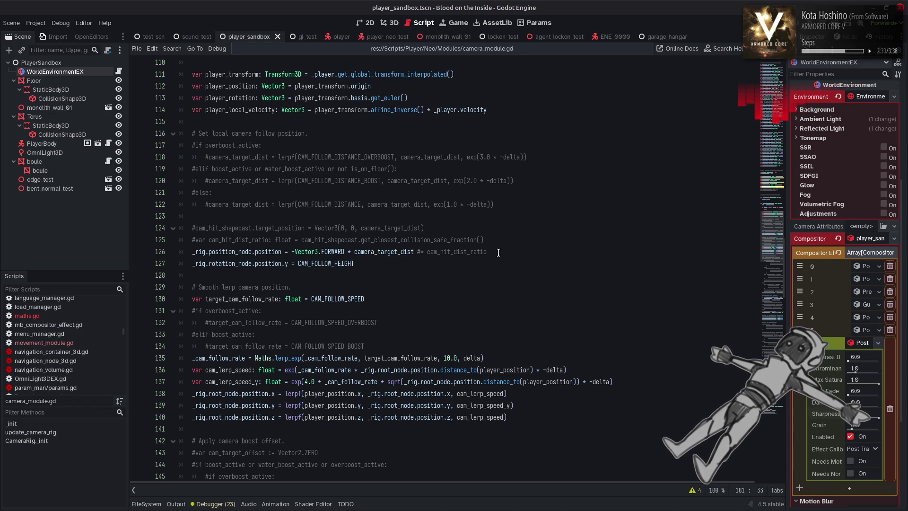
pyautogui.scroll(3, 488, 235)
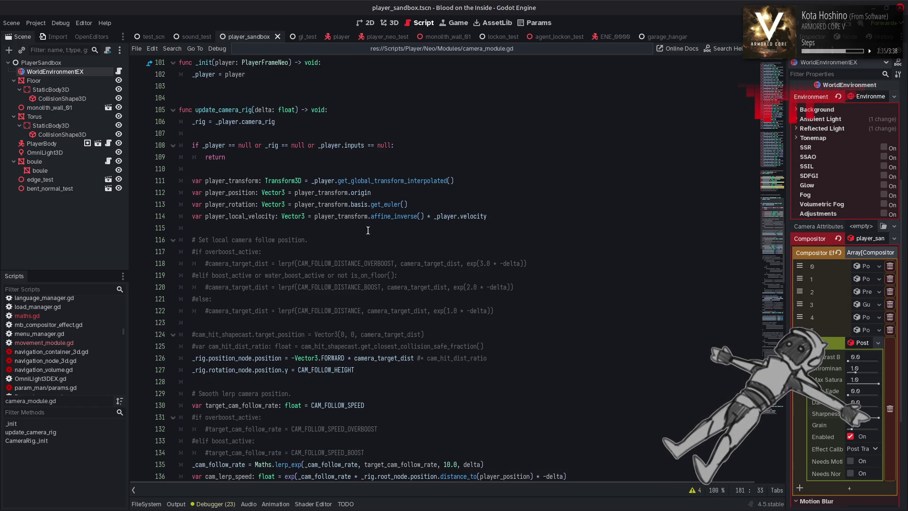
pyautogui.moveTo(353, 216)
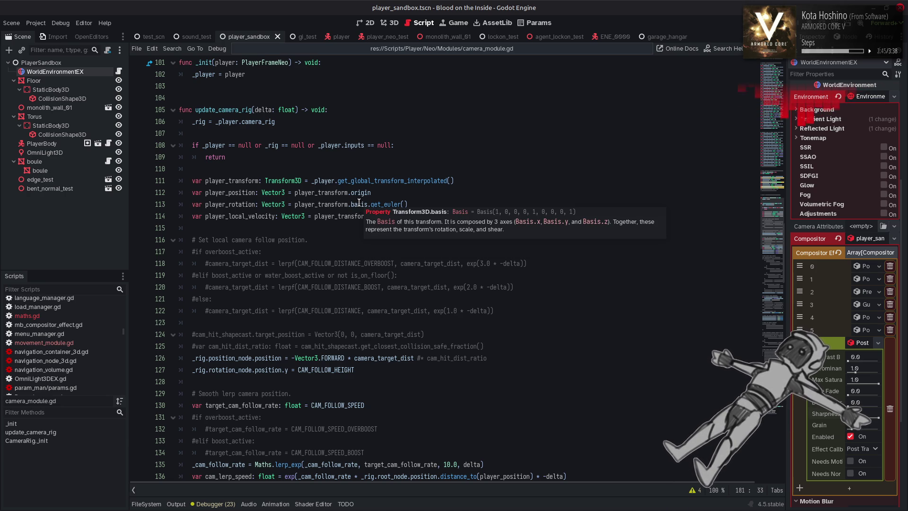
# Read the Basis class documentation from the basis reference on line 113
pyautogui.click(359, 203)
pyautogui.moveTo(357, 205)
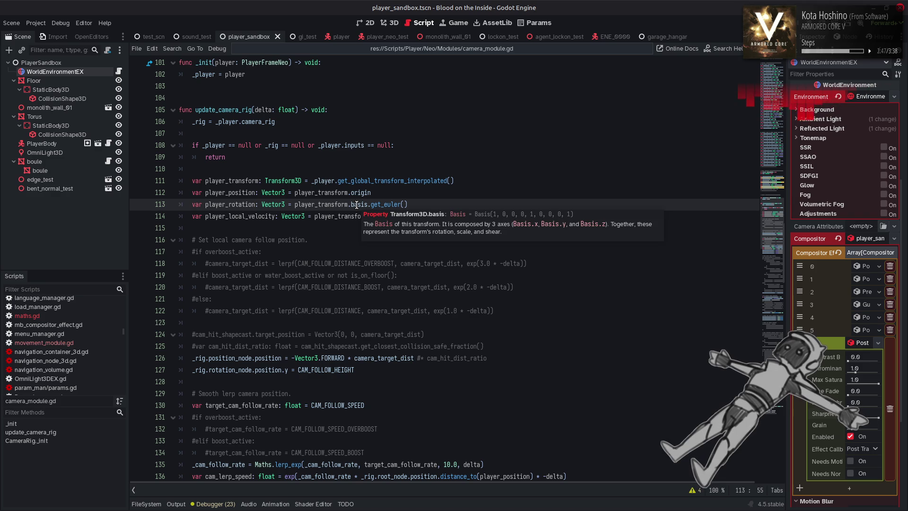
pyautogui.click(457, 217)
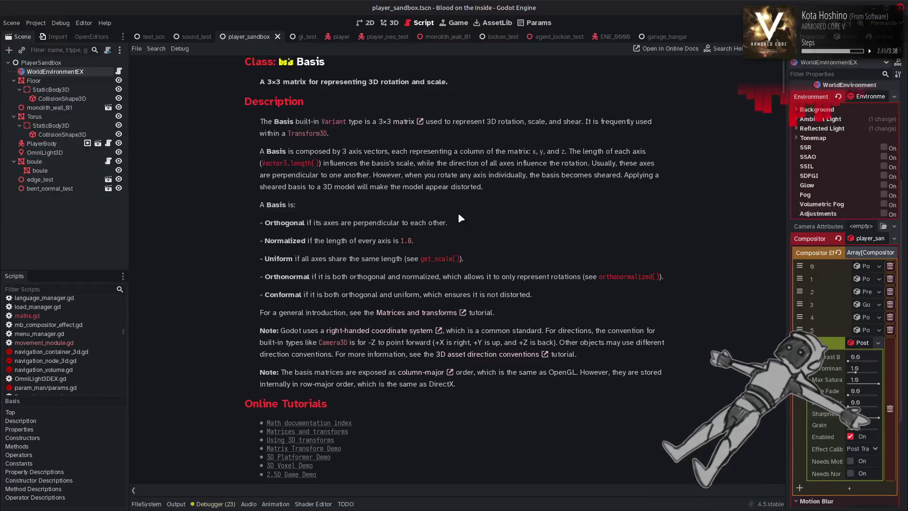
pyautogui.scroll(-5, 470, 218)
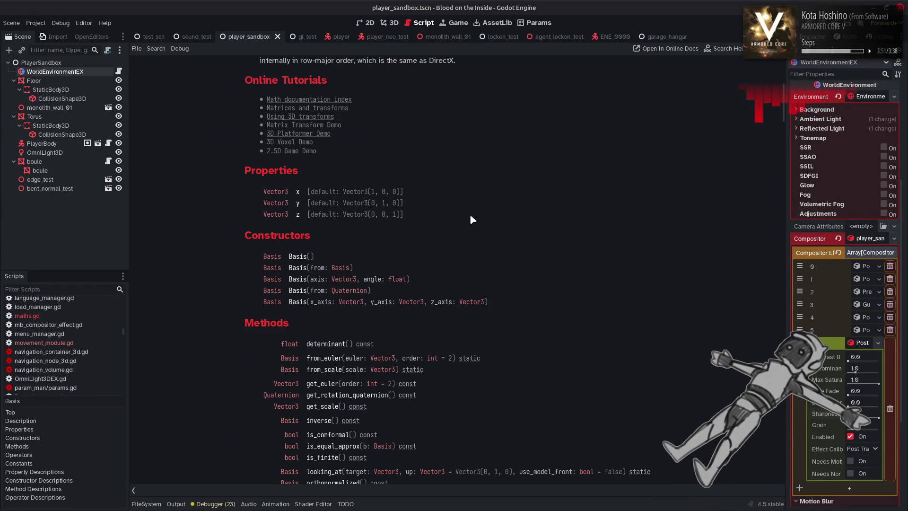
pyautogui.scroll(5, 470, 219)
pyautogui.scroll(-8, 471, 219)
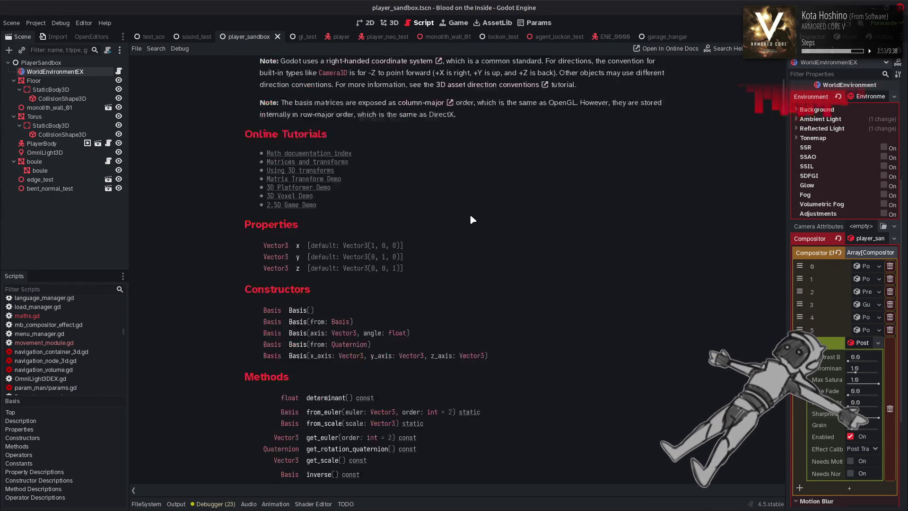
pyautogui.hotkey('alt', 'Left')
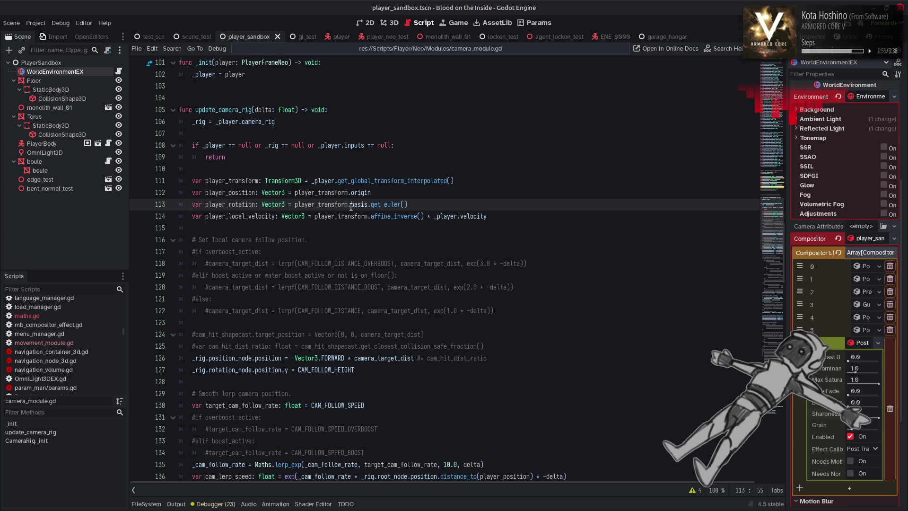
# Replace affine_inverse() on line 114 with basis.inverse()
pyautogui.moveTo(368, 216); pyautogui.dragTo(424, 216)
pyautogui.write('basis')
pyautogui.hotkey('ctrl', 'z')
pyautogui.write('basis')
pyautogui.write('.')
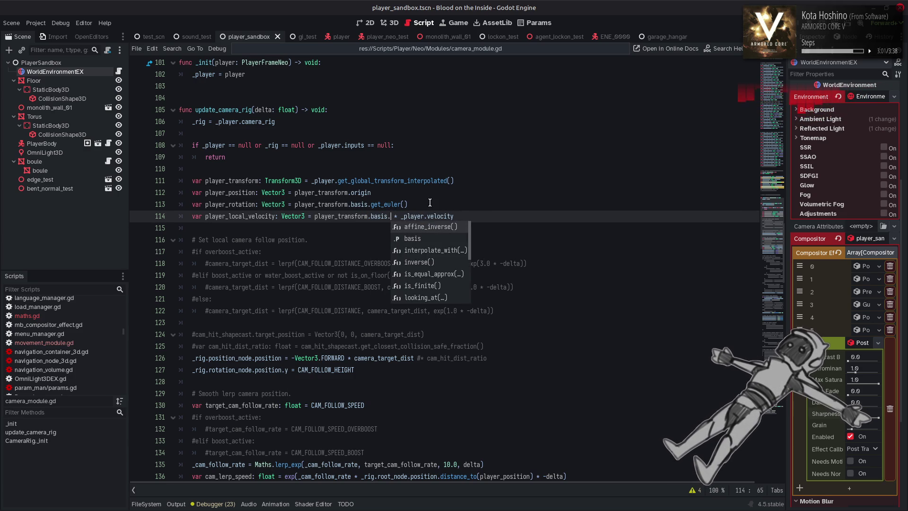
pyautogui.scroll(-8, 443, 245)
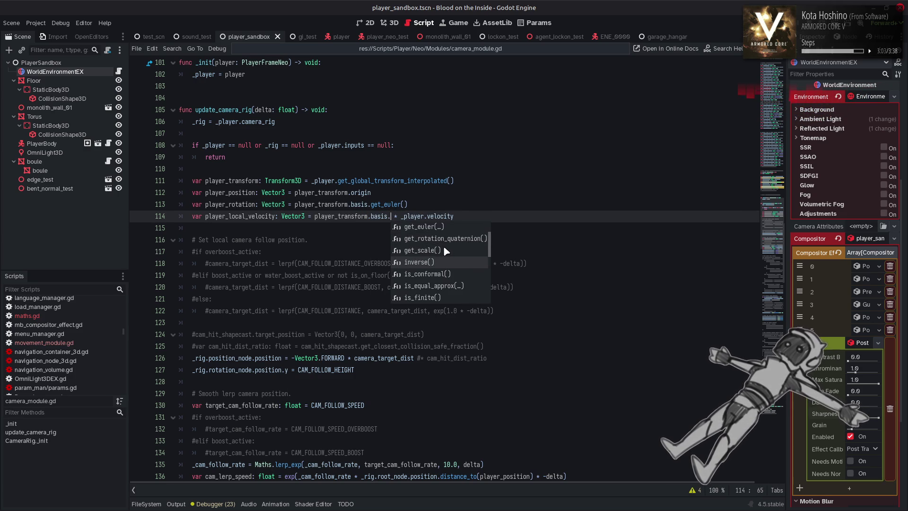
pyautogui.scroll(-8, 444, 245)
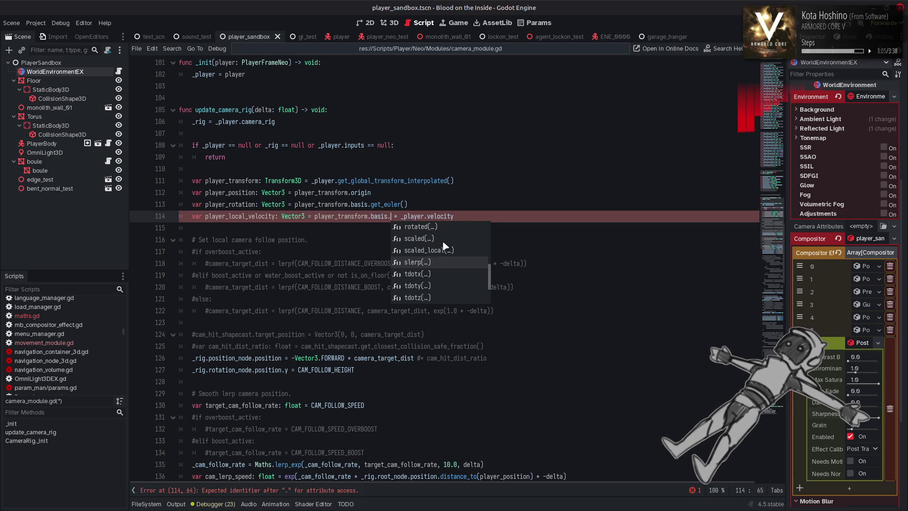
pyautogui.scroll(9, 444, 244)
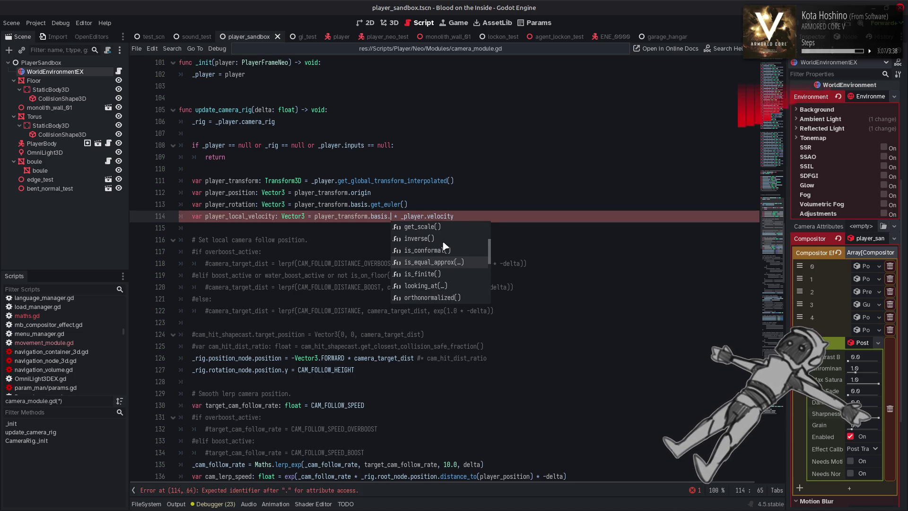
pyautogui.doubleClick(431, 239)
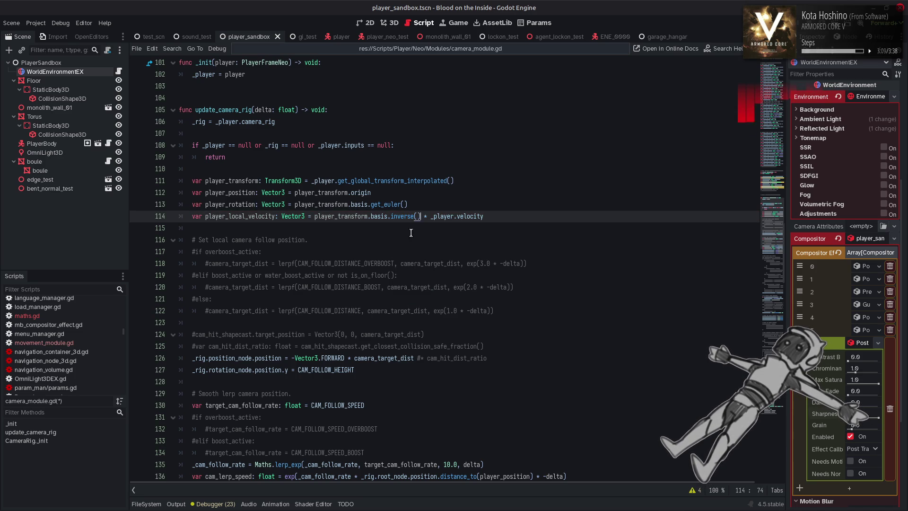
# Save the script and run the current scene with F6 to test it
pyautogui.hotkey('ctrl', 's')
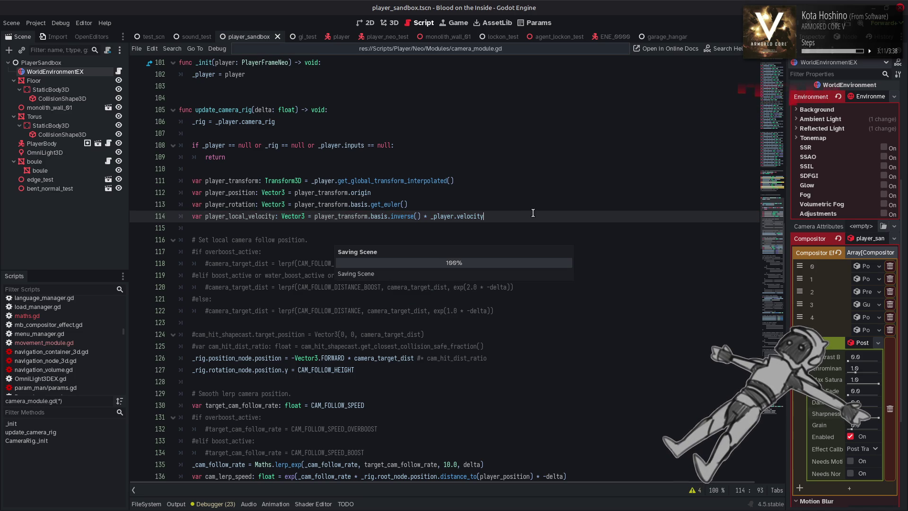
pyautogui.moveTo(401, 214)
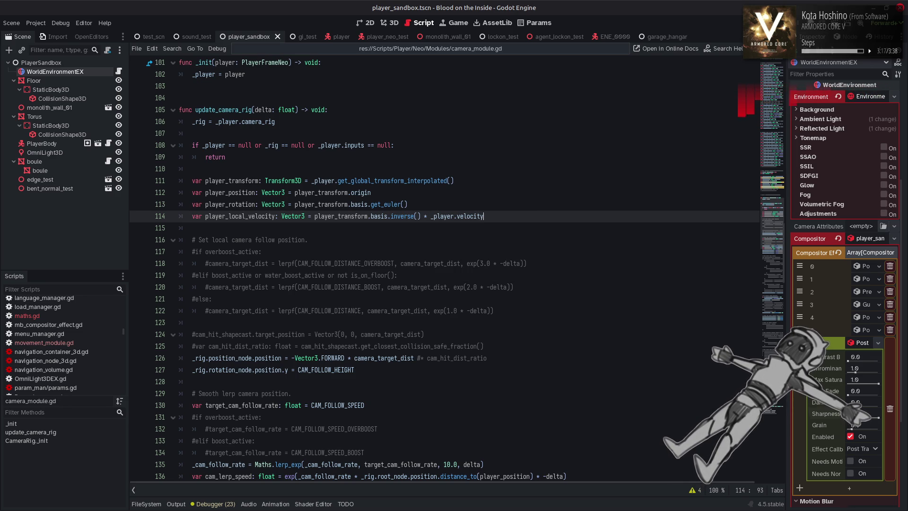
pyautogui.press('F6')
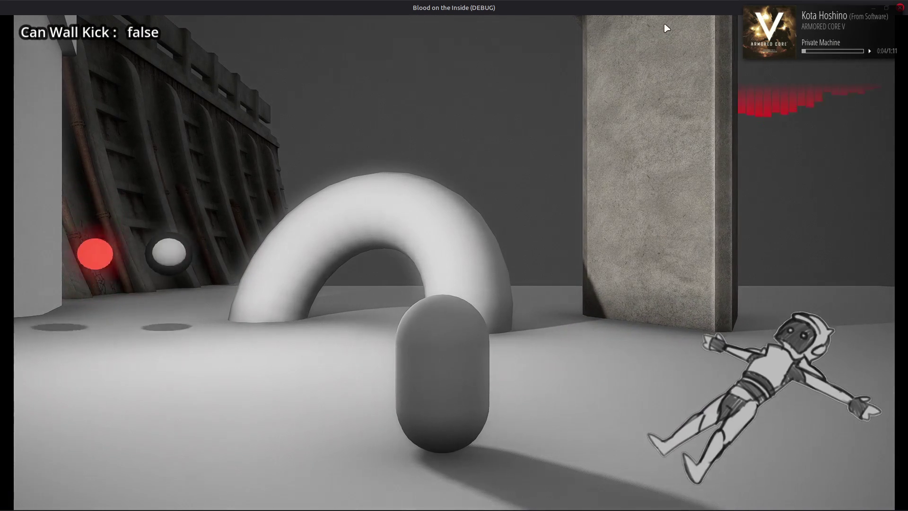
pyautogui.click(900, 8)
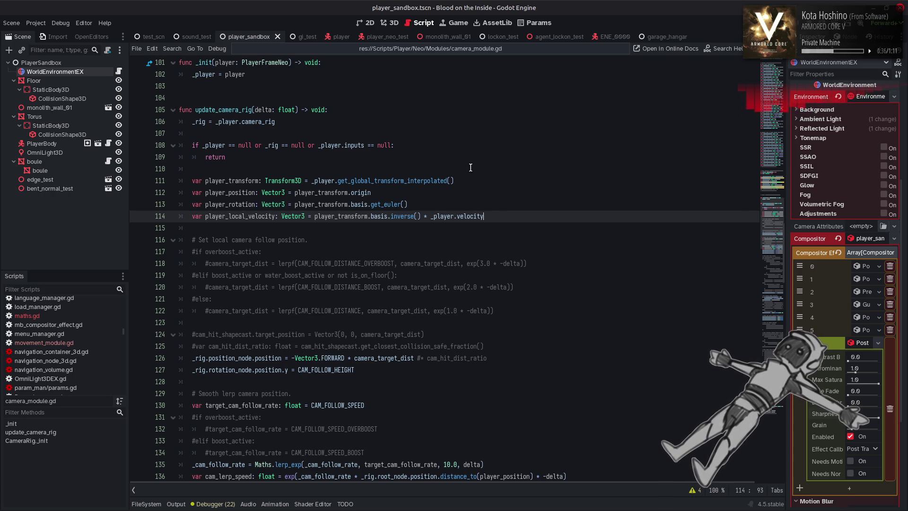
# Search for player_local_velocity to find its next use in the script
pyautogui.doubleClick(239, 216)
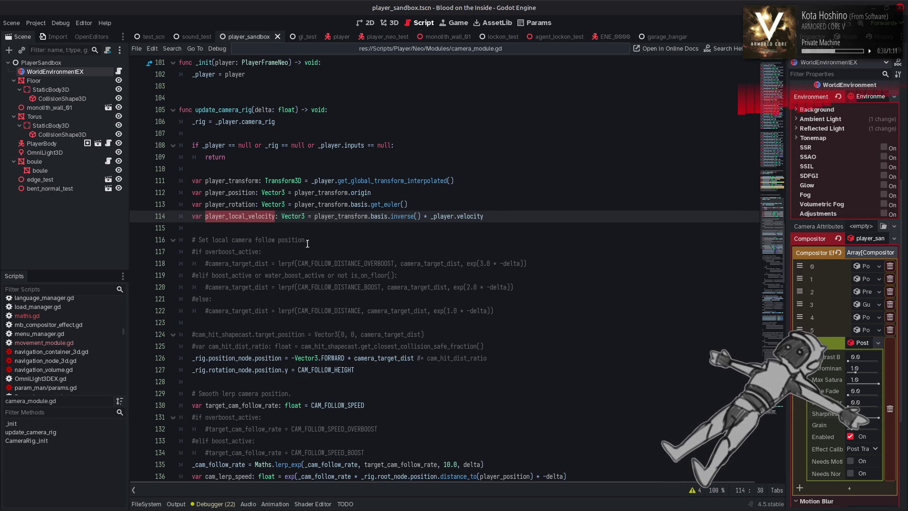
pyautogui.hotkey('ctrl', 'f')
pyautogui.click(660, 489)
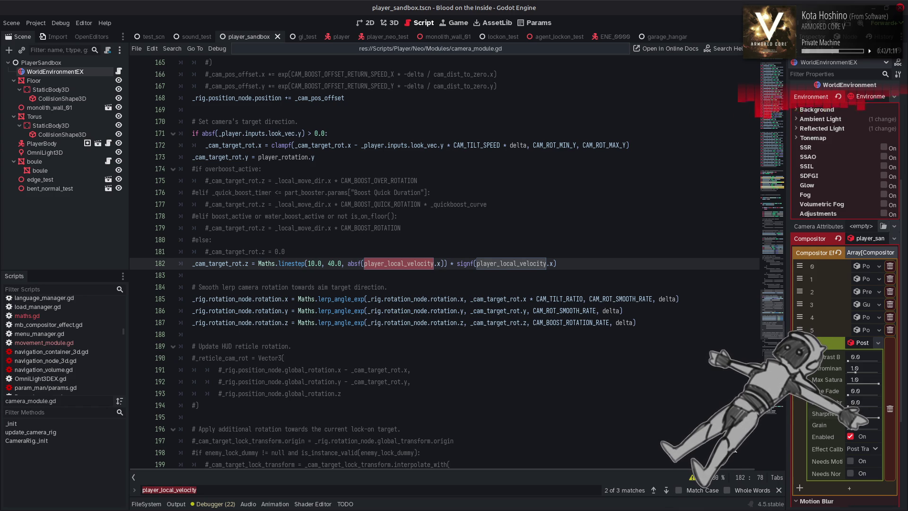
pyautogui.press('Escape')
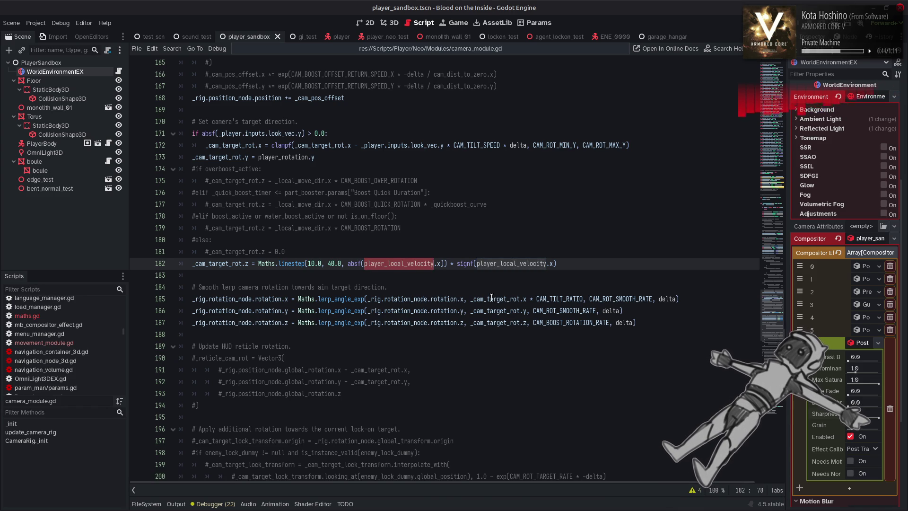
pyautogui.moveTo(492, 297)
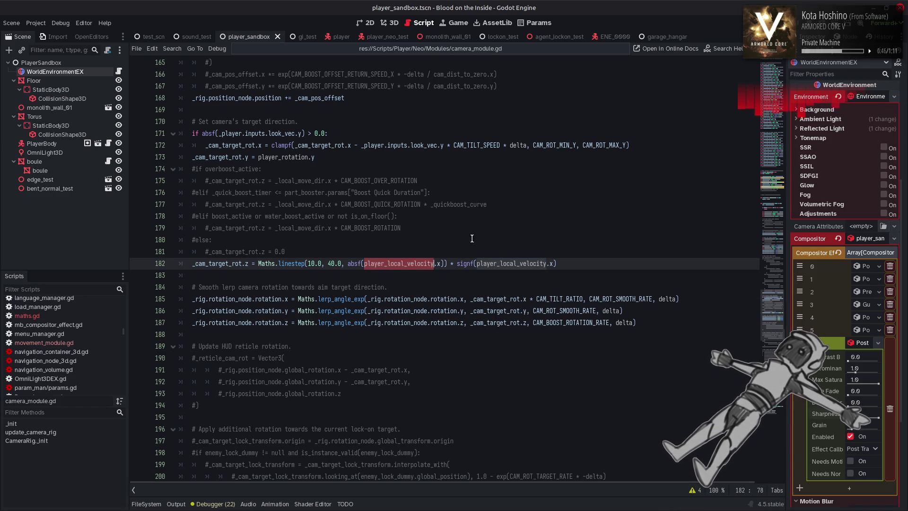
# Trace CAM_BOOST_ROTATION back to its definition, deg_to_rad(2.0), on line 68
pyautogui.doubleClick(400, 205)
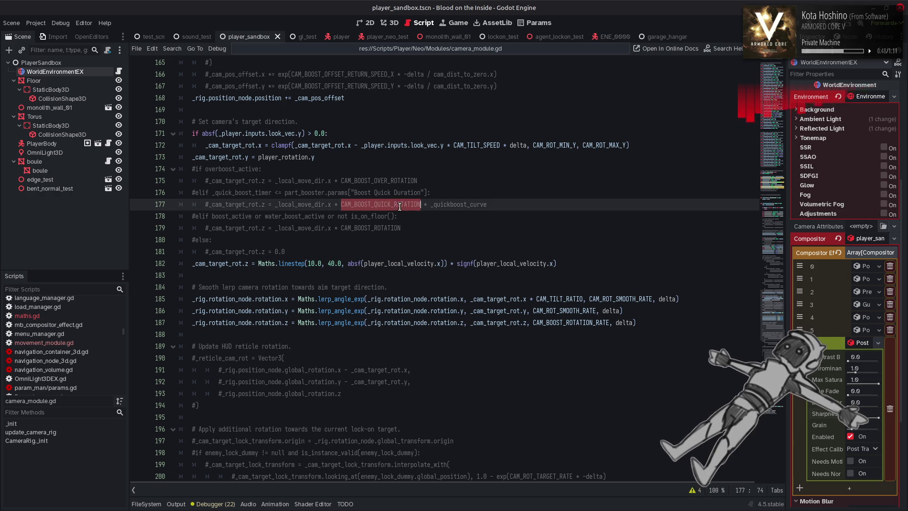
pyautogui.doubleClick(387, 229)
pyautogui.hotkey('ctrl', 'f')
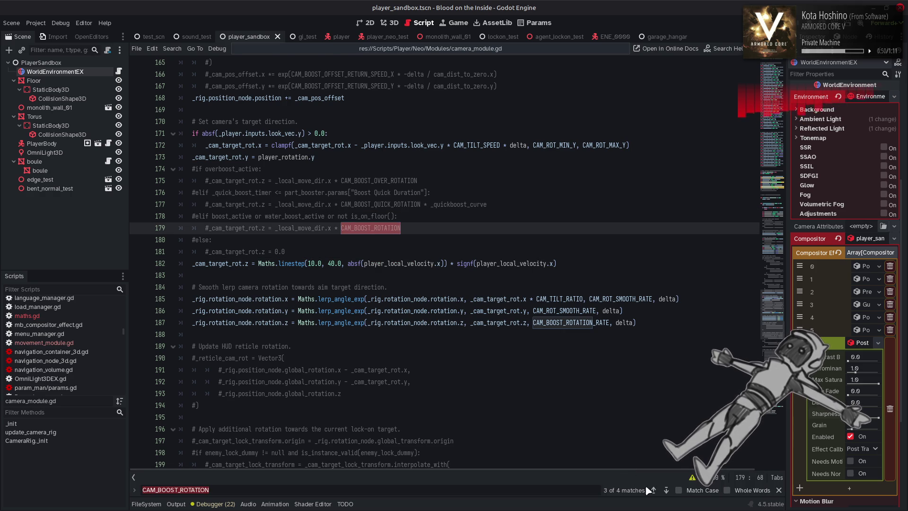
pyautogui.click(653, 491)
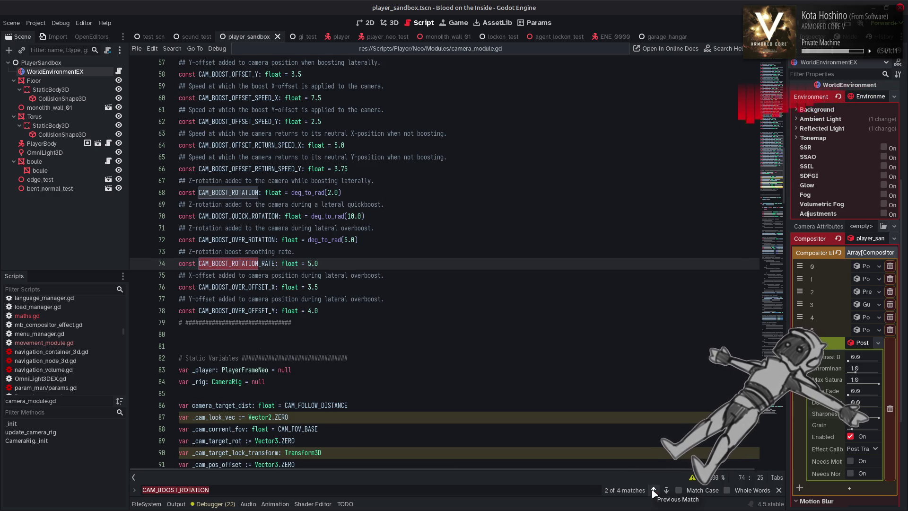
pyautogui.click(653, 490)
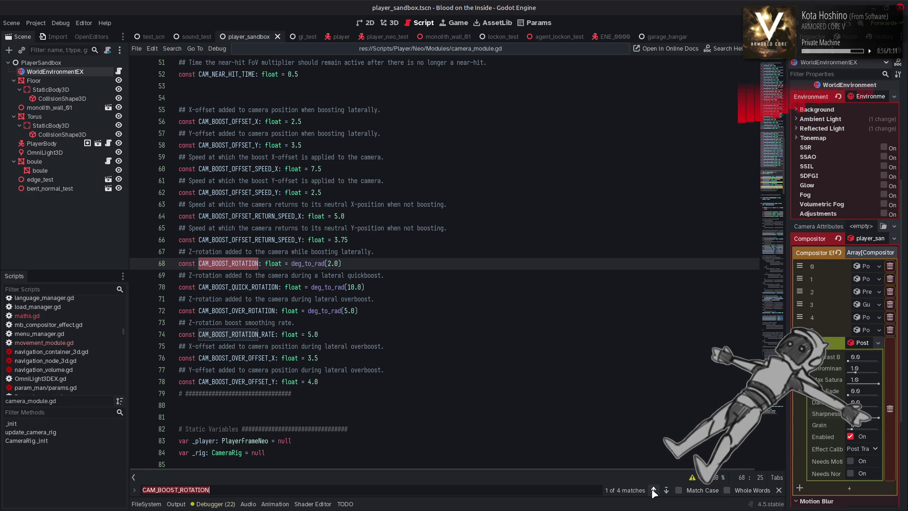
pyautogui.moveTo(291, 263); pyautogui.dragTo(383, 265)
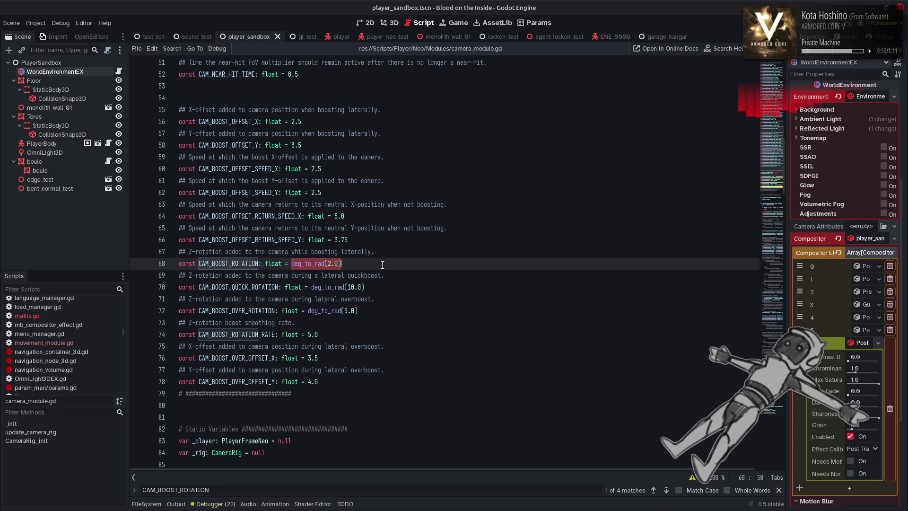
pyautogui.click(779, 489)
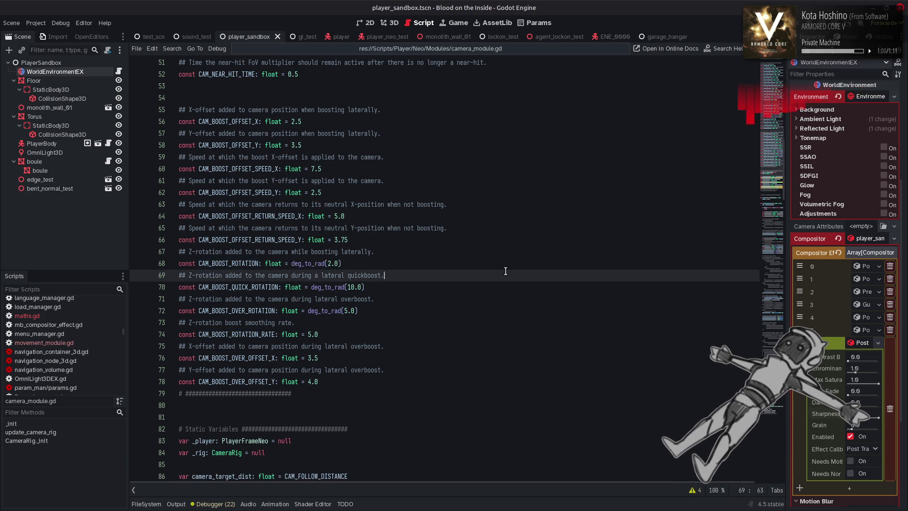
# Search player_local_velocity with Match Case and Whole Words, then return to line 182
pyautogui.scroll(-9, 521, 378)
pyautogui.click(425, 476)
pyautogui.scroll(-7, 499, 343)
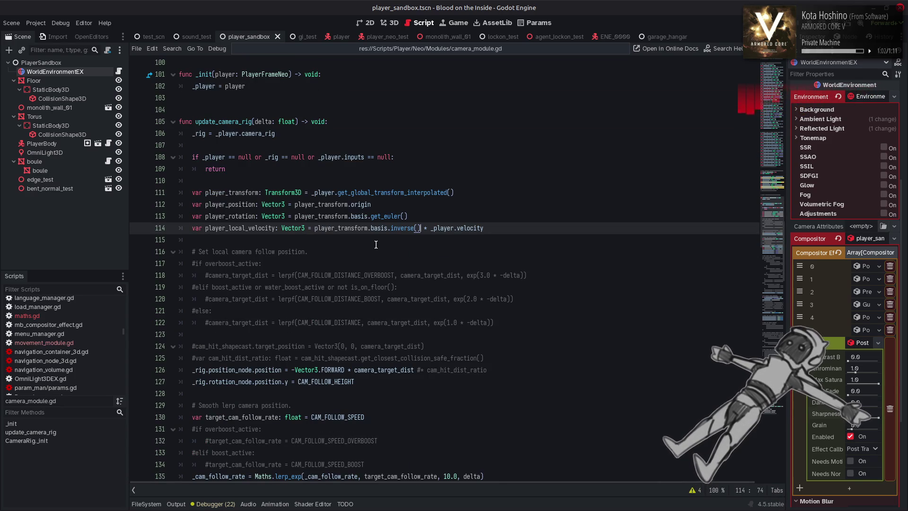
pyautogui.doubleClick(259, 227)
pyautogui.hotkey('ctrl', 'f')
pyautogui.click(703, 492)
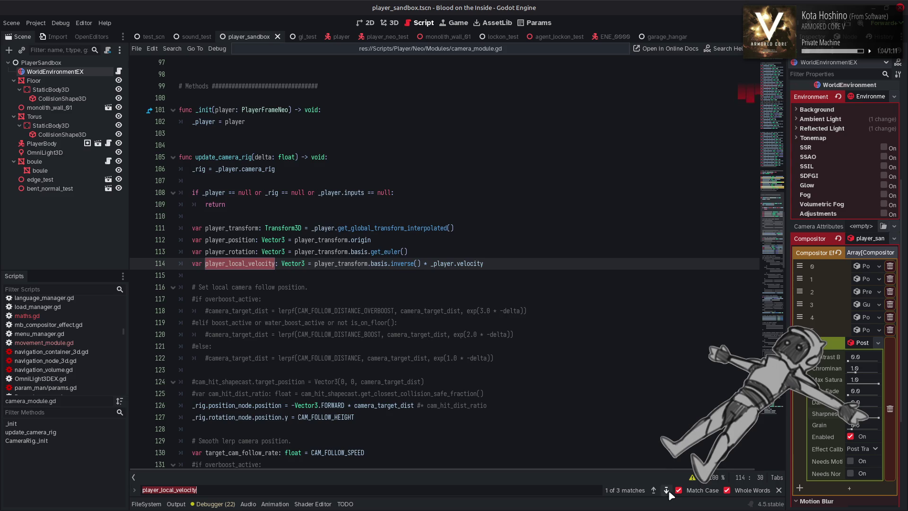
pyautogui.click(723, 491)
pyautogui.click(778, 490)
pyautogui.click(566, 263)
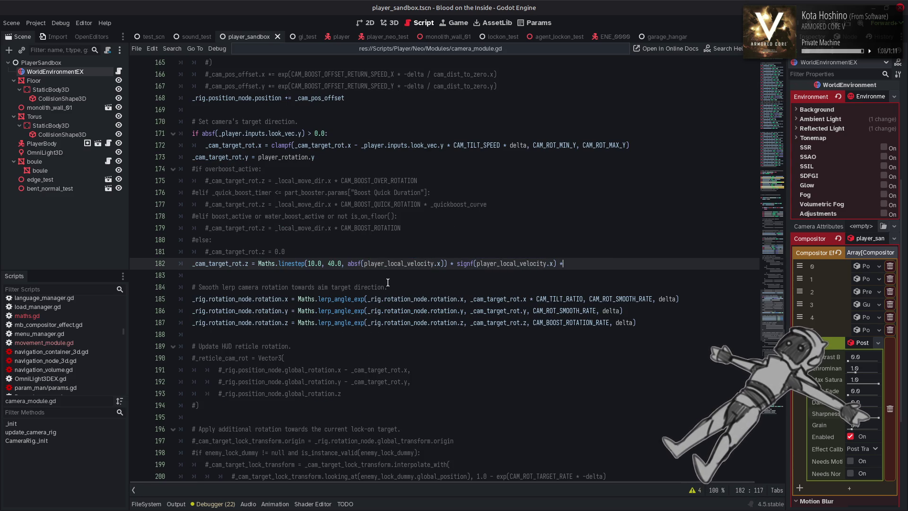
# Insert deg_to_rad(2.0) * before Maths.linestep on line 182 and edit the linestep arguments
pyautogui.write('deg_to_rad(2.0) *')
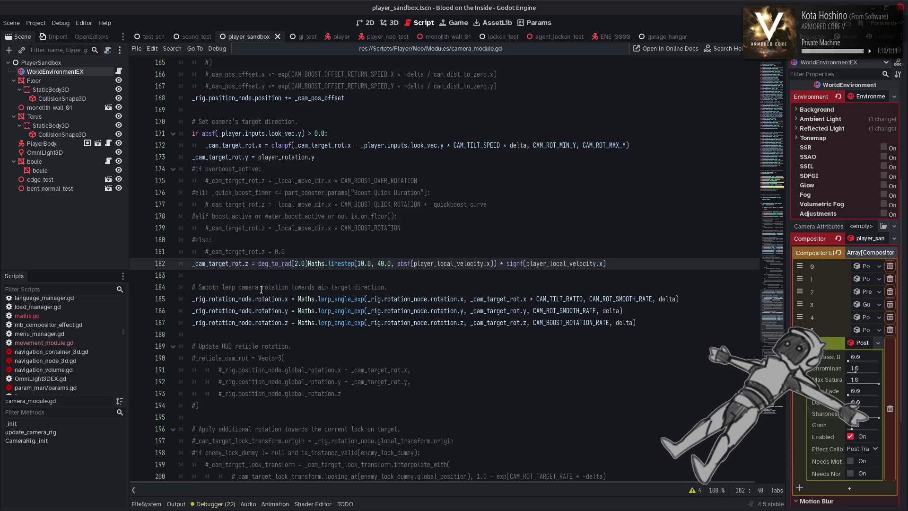
pyautogui.hotkey('ctrl', 's')
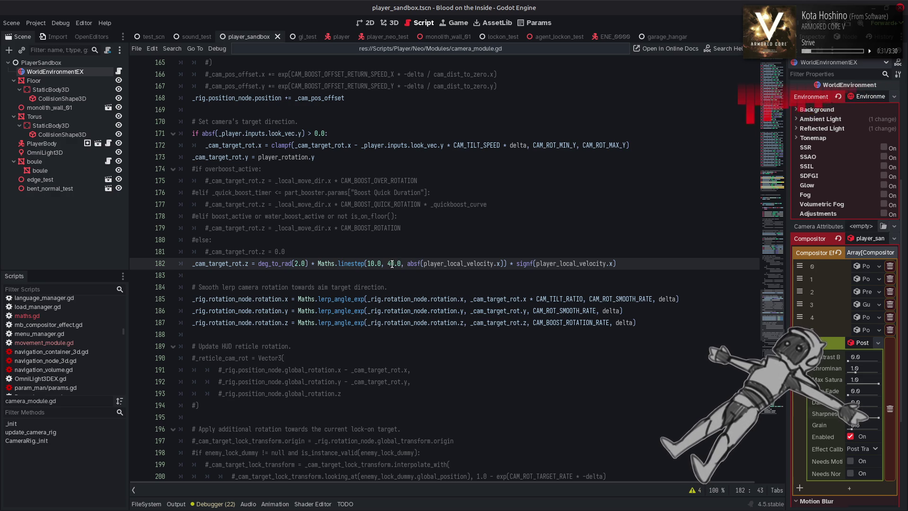
pyautogui.write('7')
pyautogui.click(369, 264)
pyautogui.write('1.0')
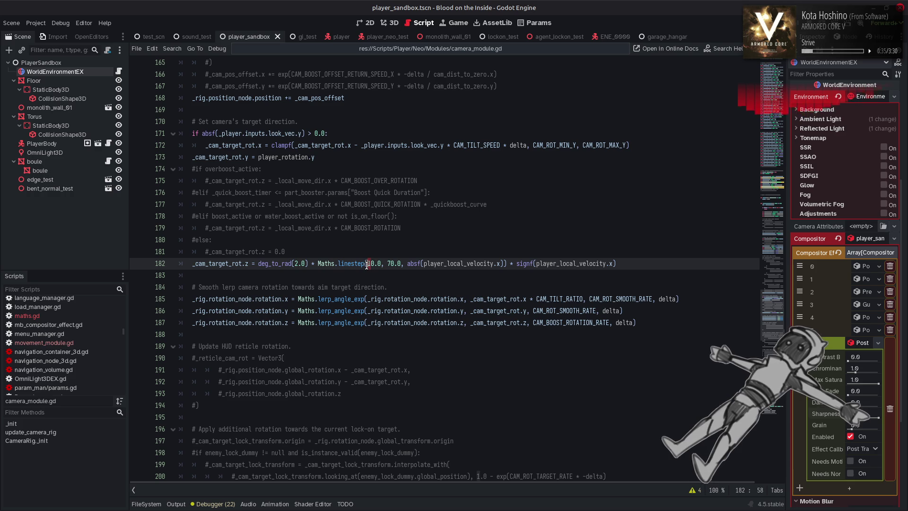
pyautogui.write('3')
# Set the roll angle to deg_to_rad(15.0), save, and launch the scene to test
pyautogui.click(416, 231)
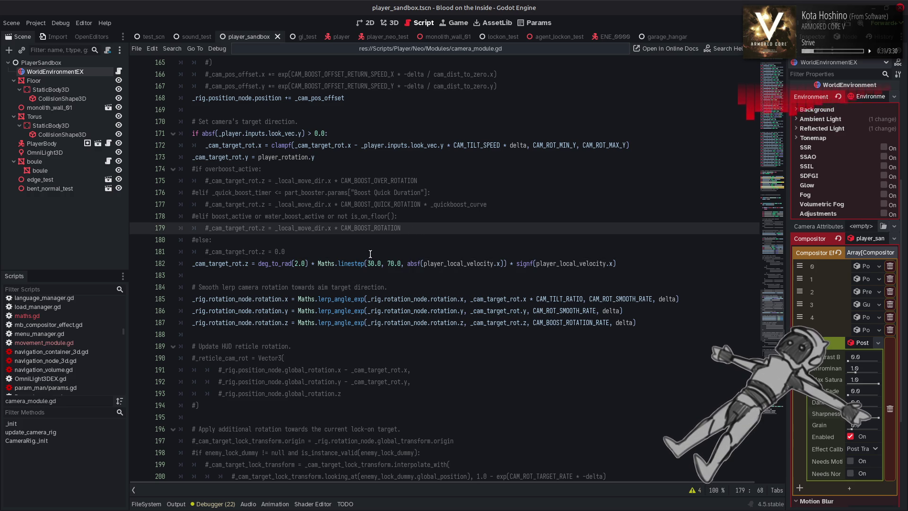
pyautogui.click(298, 264)
pyautogui.hotkey('ctrl', 'z')
pyautogui.click(420, 231)
pyautogui.hotkey('ctrl', 's')
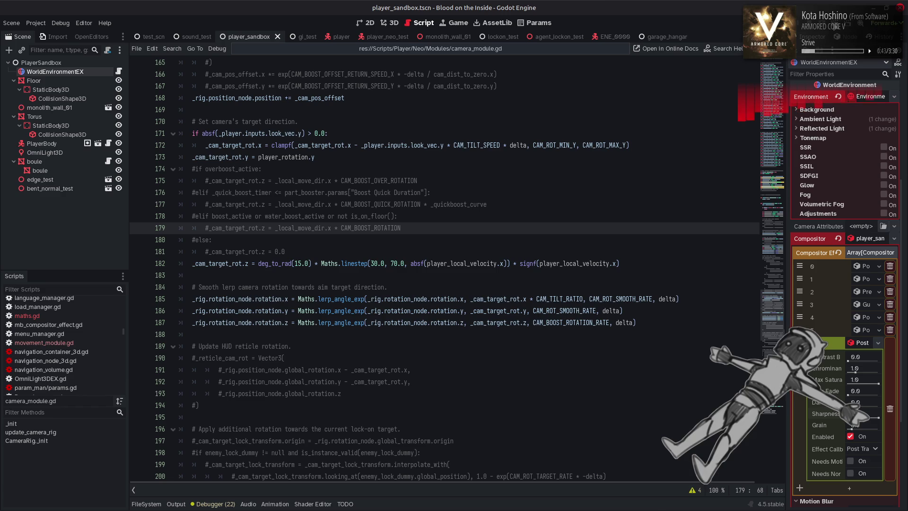
pyautogui.press('F6')
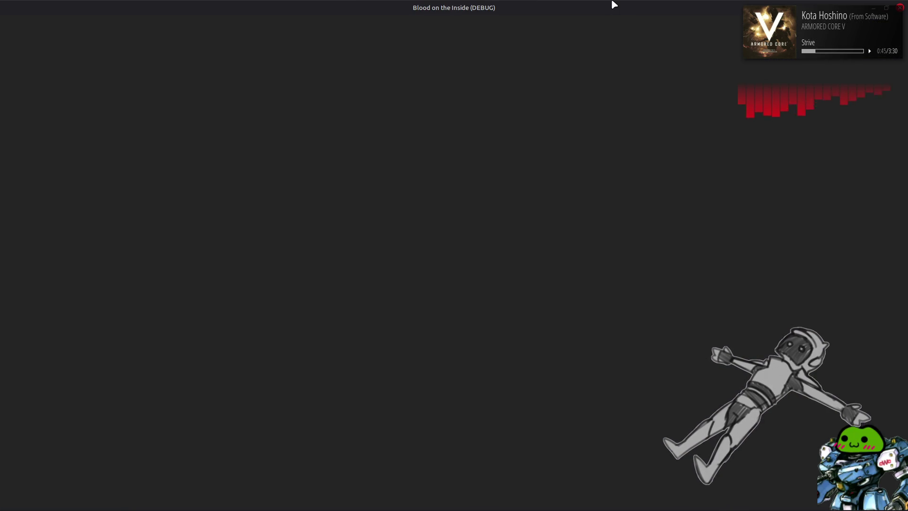
pyautogui.press('d')
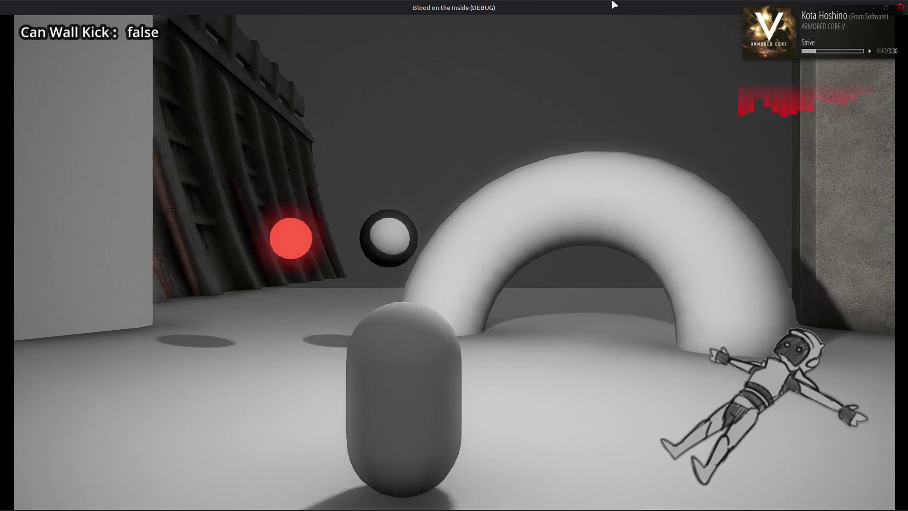
pyautogui.press('a')
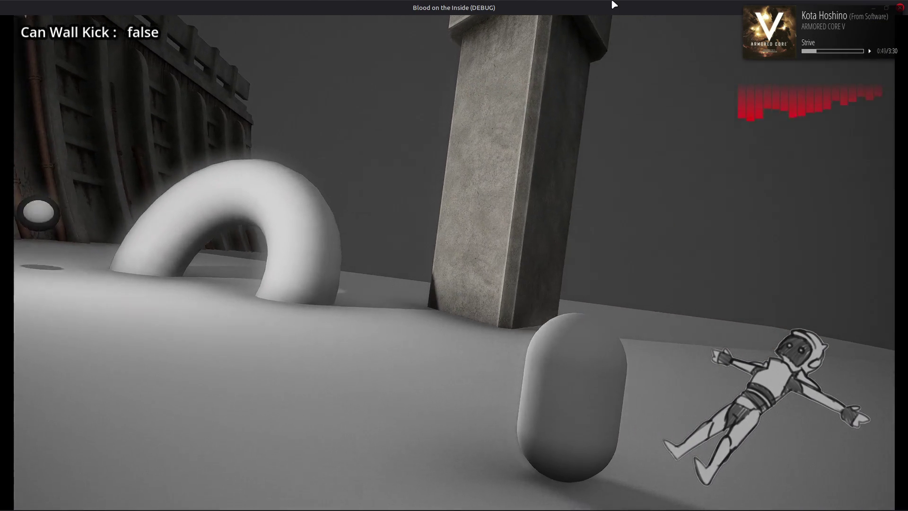
pyautogui.press('d')
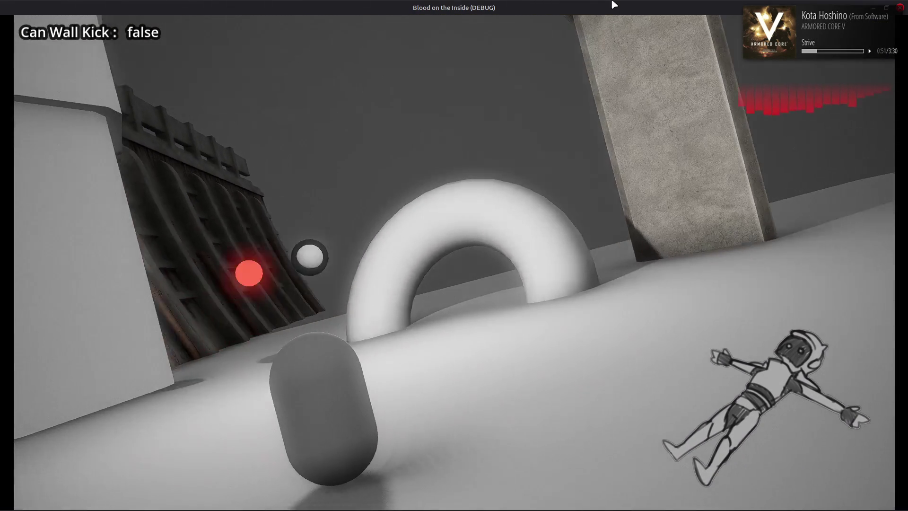
pyautogui.press('d')
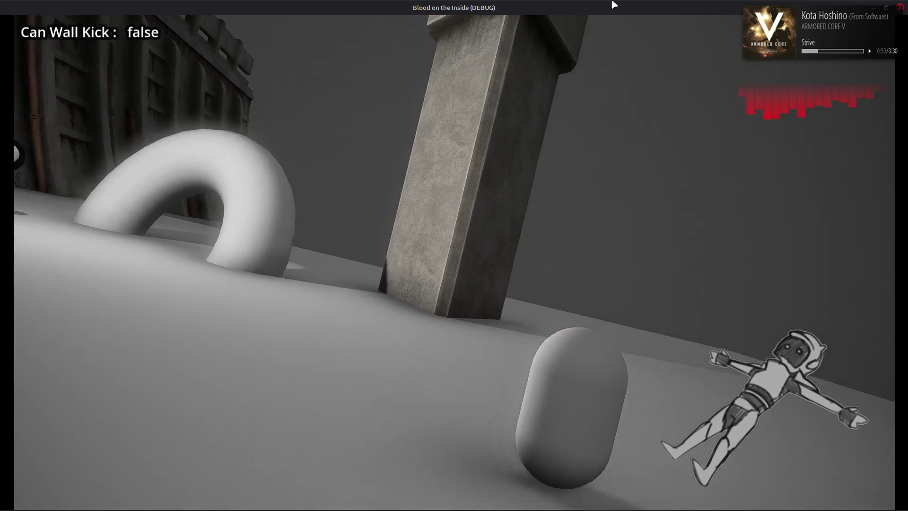
pyautogui.press('a')
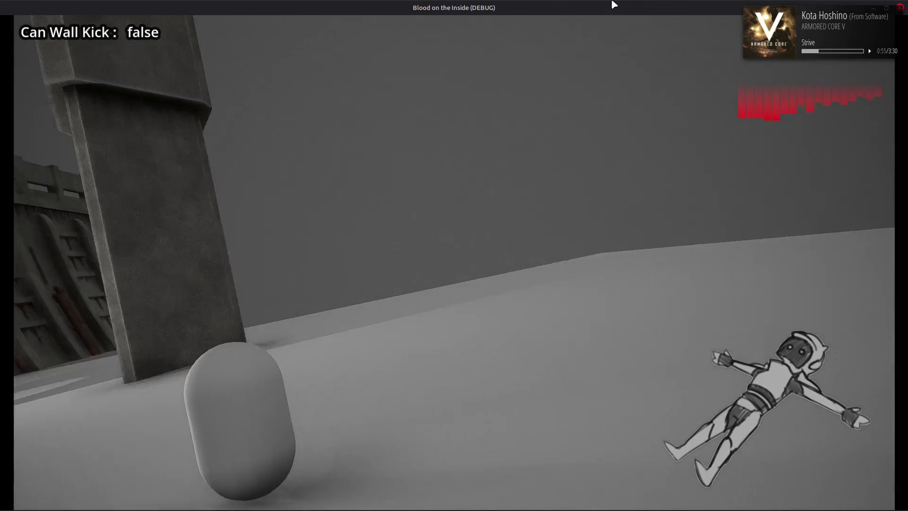
pyautogui.press('d')
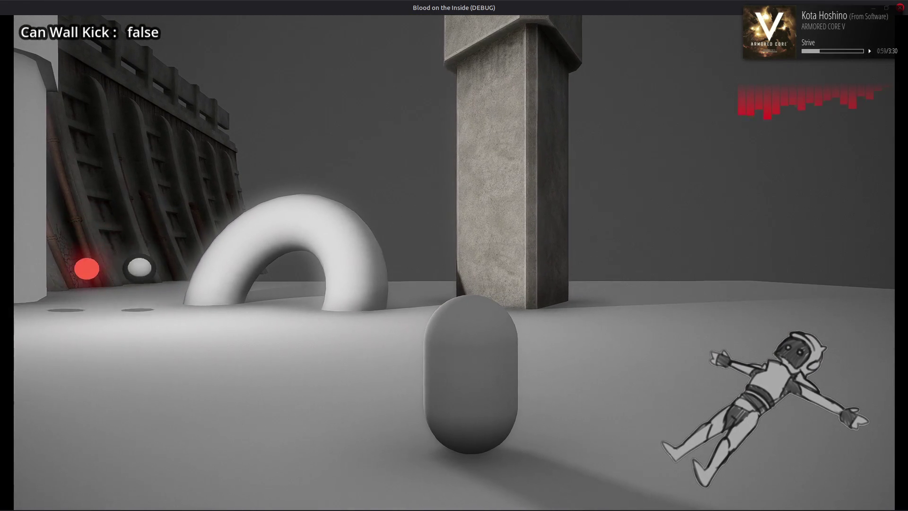
pyautogui.press('F8')
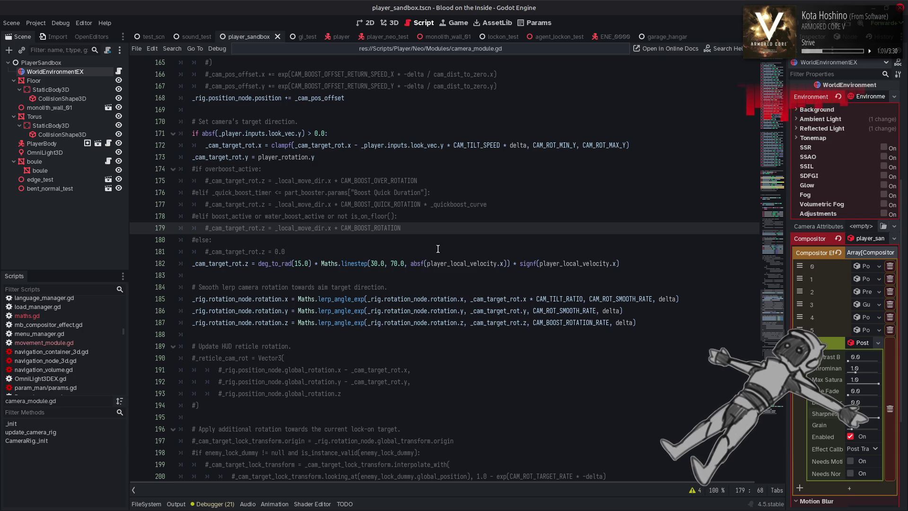
# Set line 182's linestep range to 50.0 and 150.0, save, then change the angle to 5
pyautogui.click(393, 263)
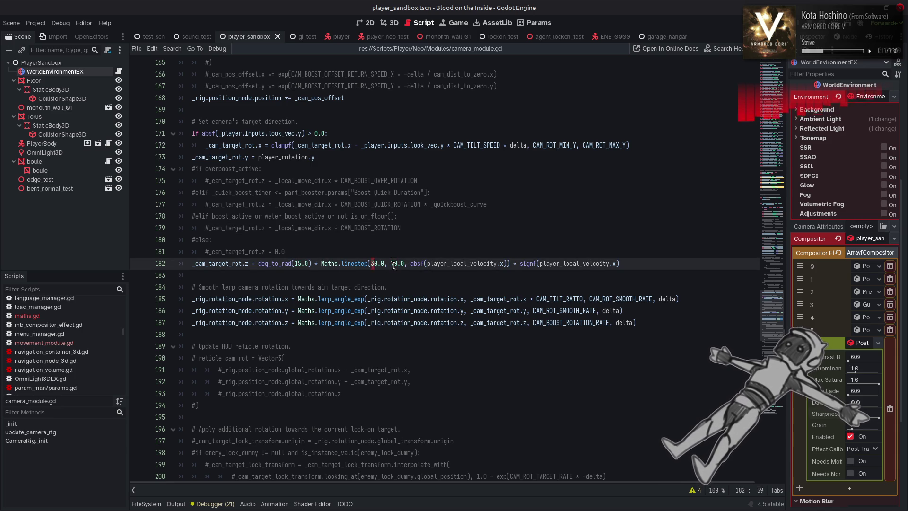
pyautogui.click(562, 254)
pyautogui.hotkey('ctrl', 's')
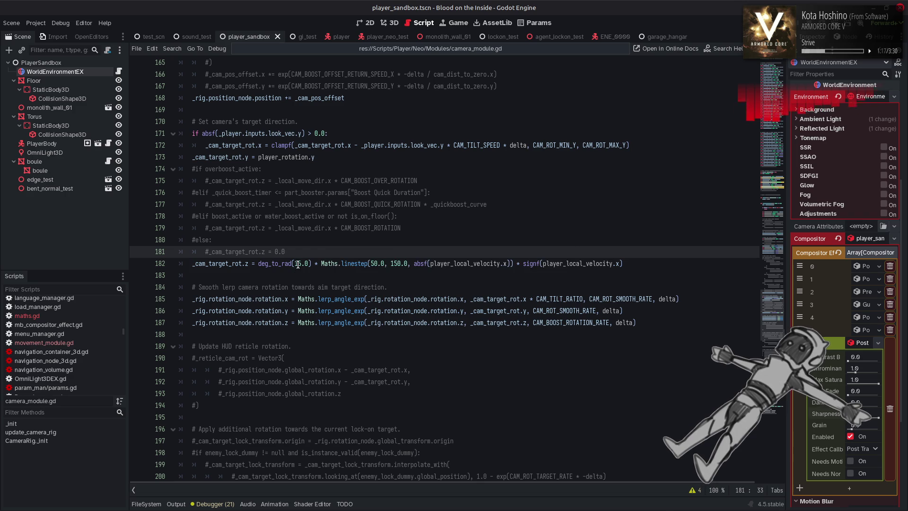
pyautogui.doubleClick(298, 263)
pyautogui.write('5')
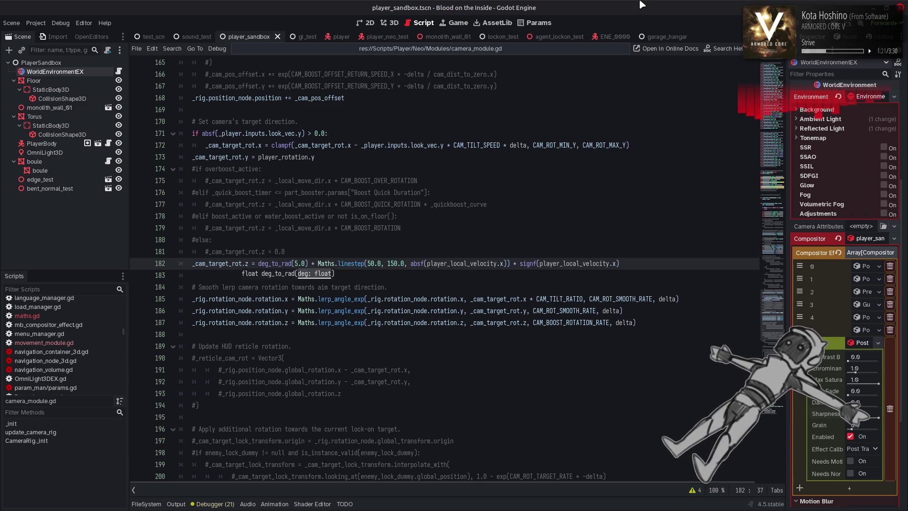
pyautogui.press('F6')
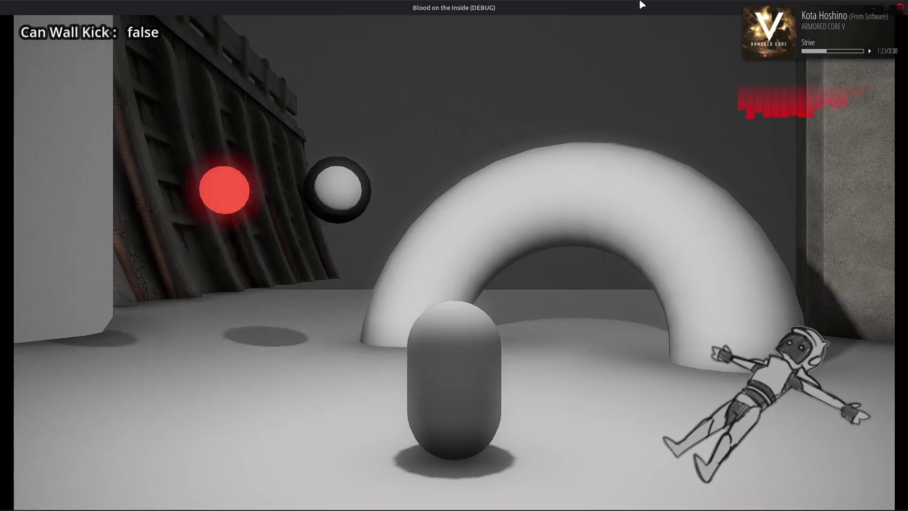
pyautogui.press('d')
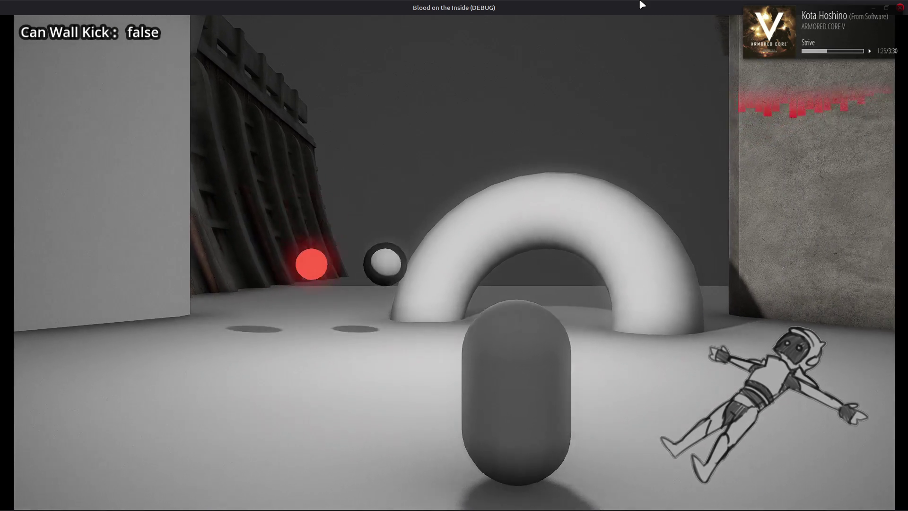
pyautogui.press('d')
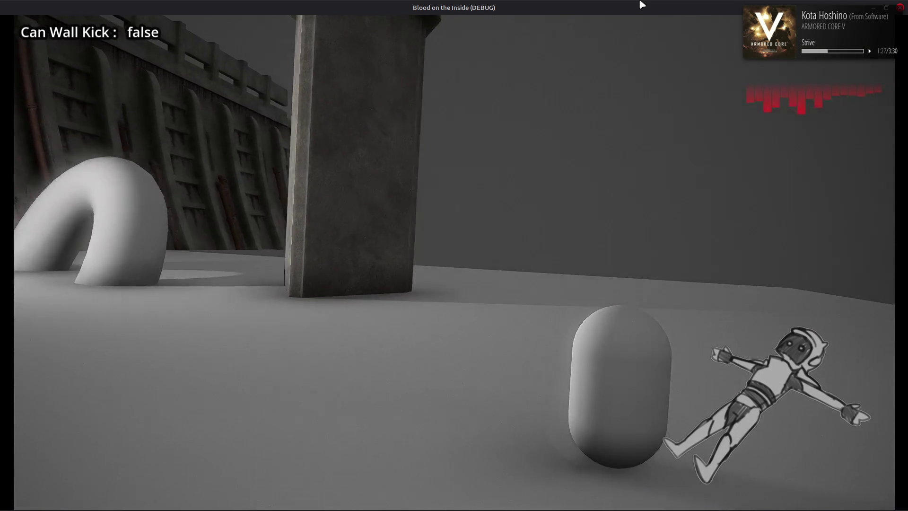
pyautogui.press('a')
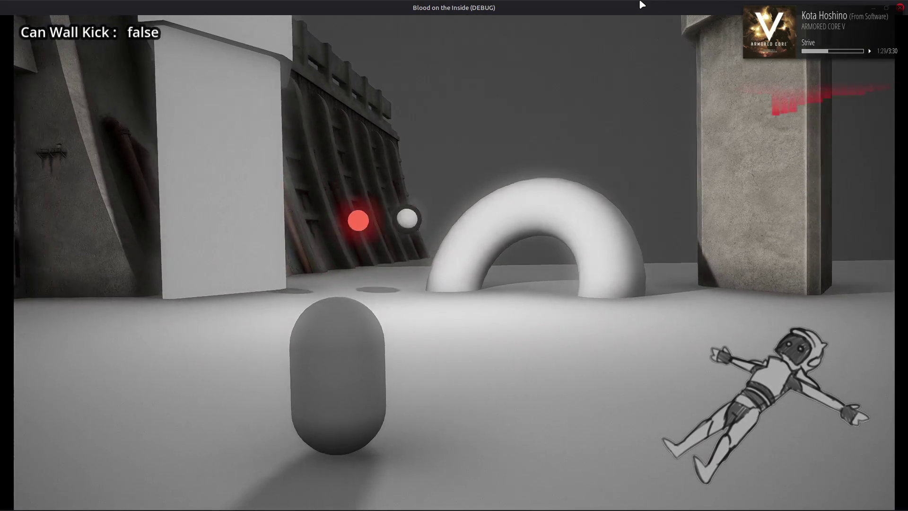
pyautogui.press('d')
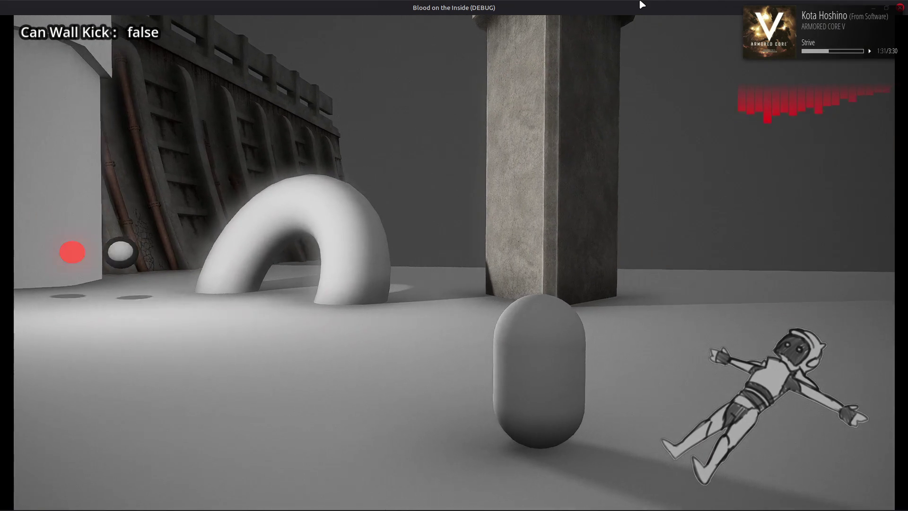
pyautogui.press('d')
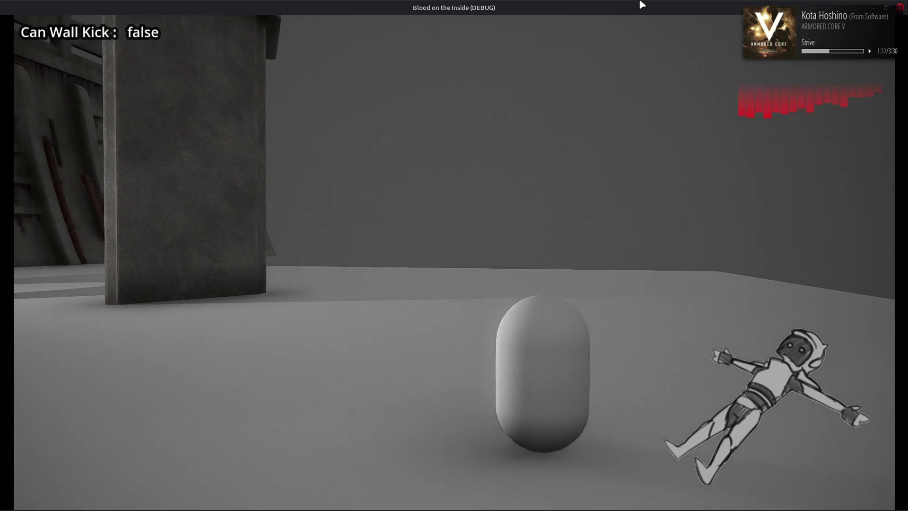
pyautogui.press('a')
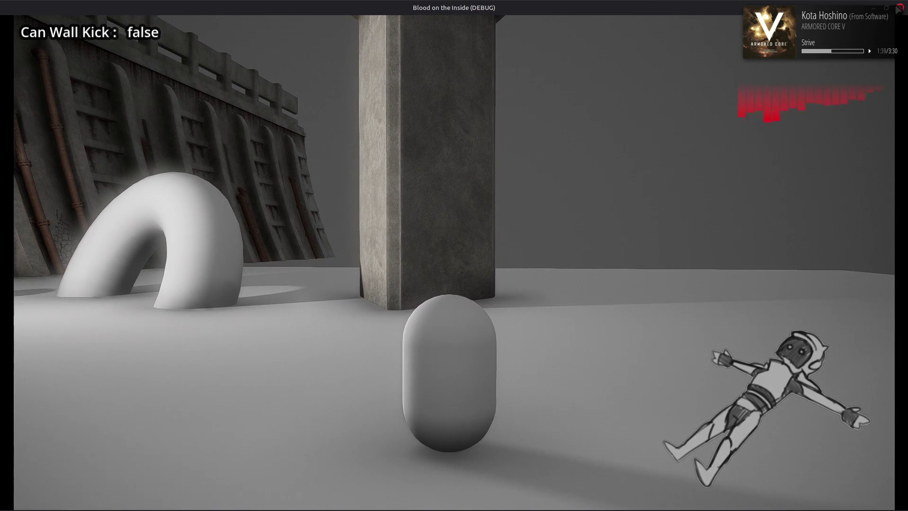
pyautogui.press('F8')
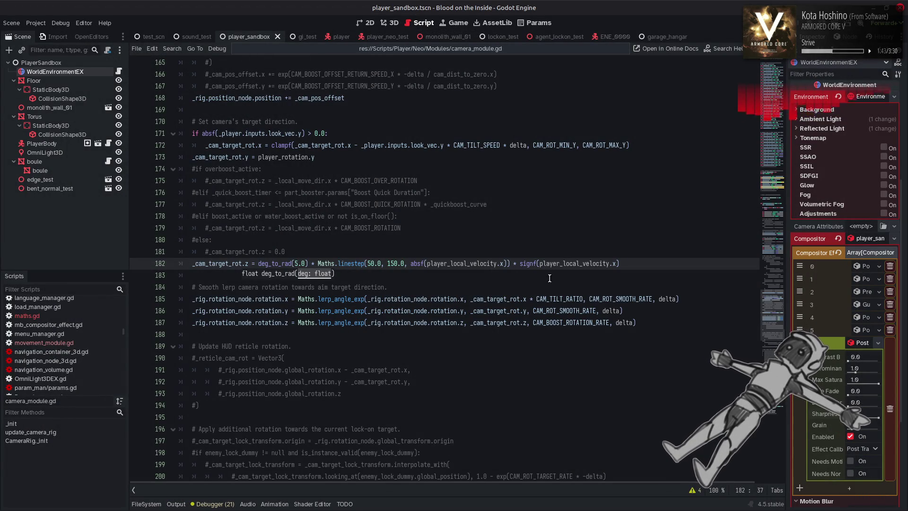
# Search CAM_BOOST_ROTATION_RATE from line 187, jumping to its line 74 declaration and back
pyautogui.doubleClick(563, 322)
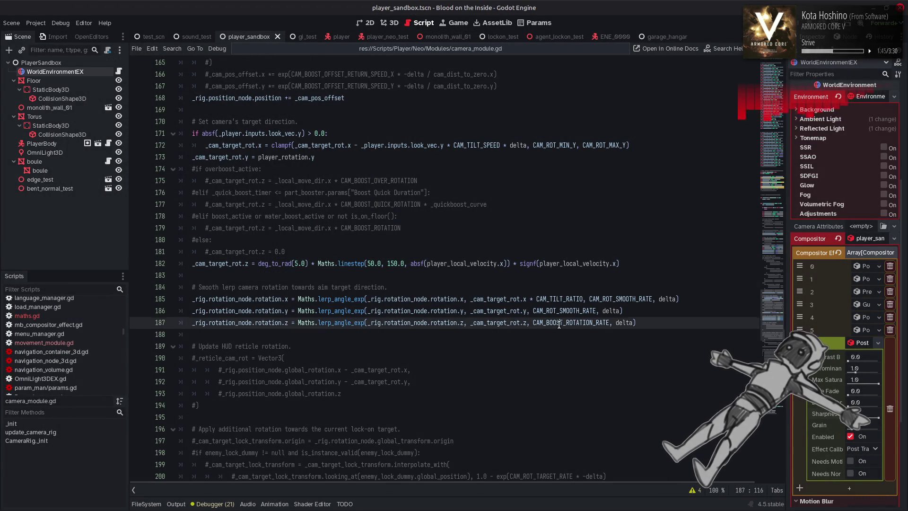
pyautogui.hotkey('ctrl', 'f')
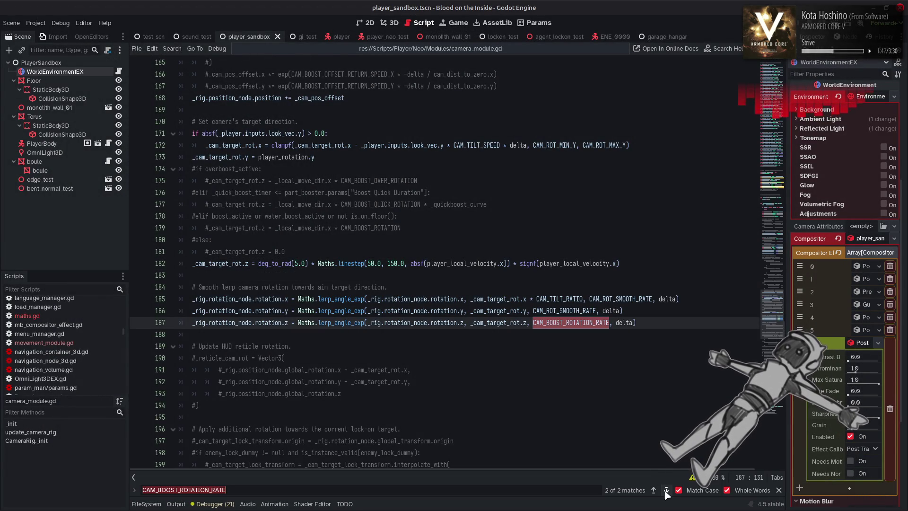
pyautogui.click(666, 491)
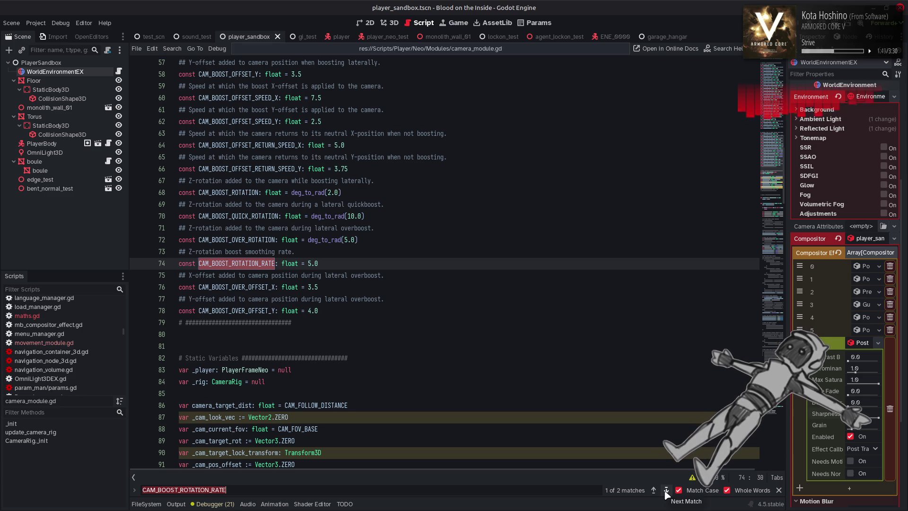
pyautogui.click(666, 491)
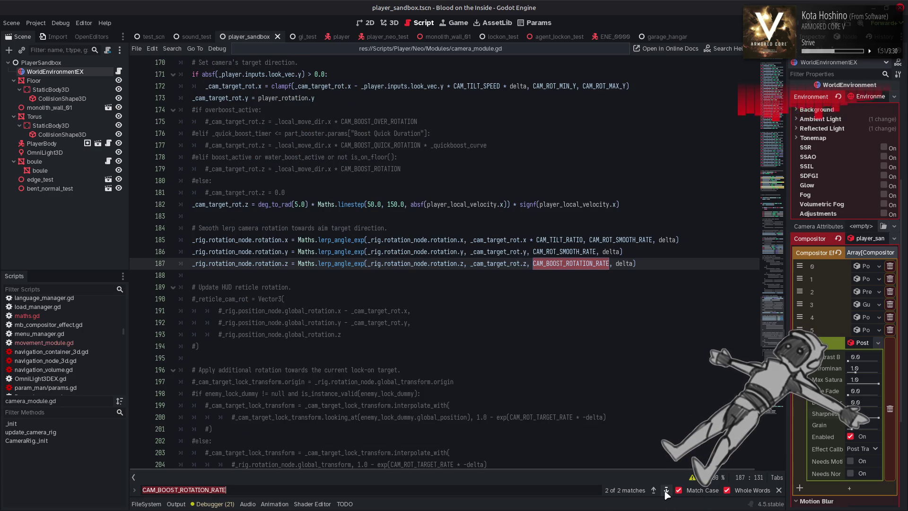
# Compare with CAM_ROT_SMOOTH_RATE on line 186, then return to line 74's 5.0 value for editing
pyautogui.doubleClick(564, 252)
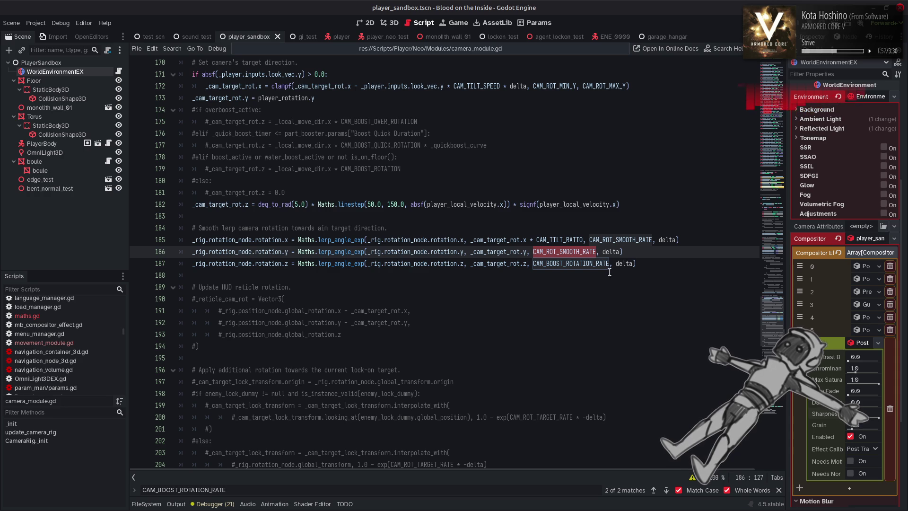
pyautogui.doubleClick(570, 264)
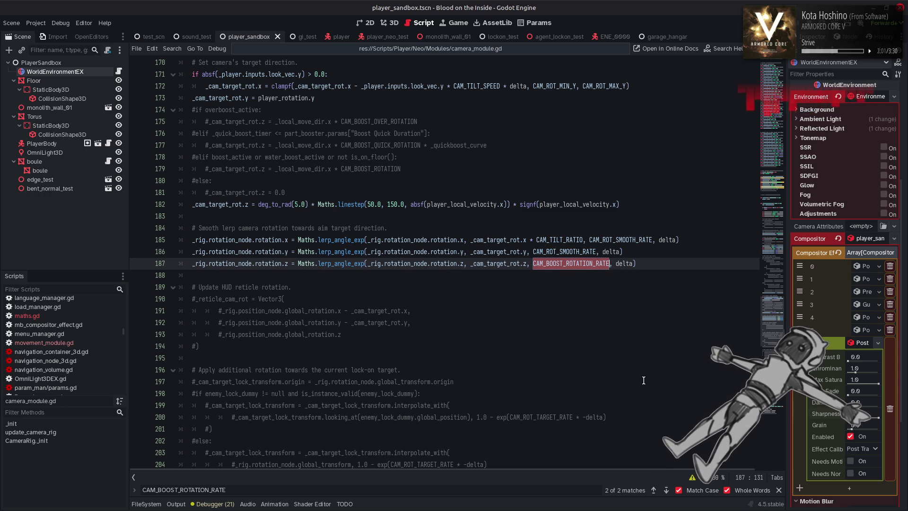
pyautogui.hotkey('ctrl', 'f')
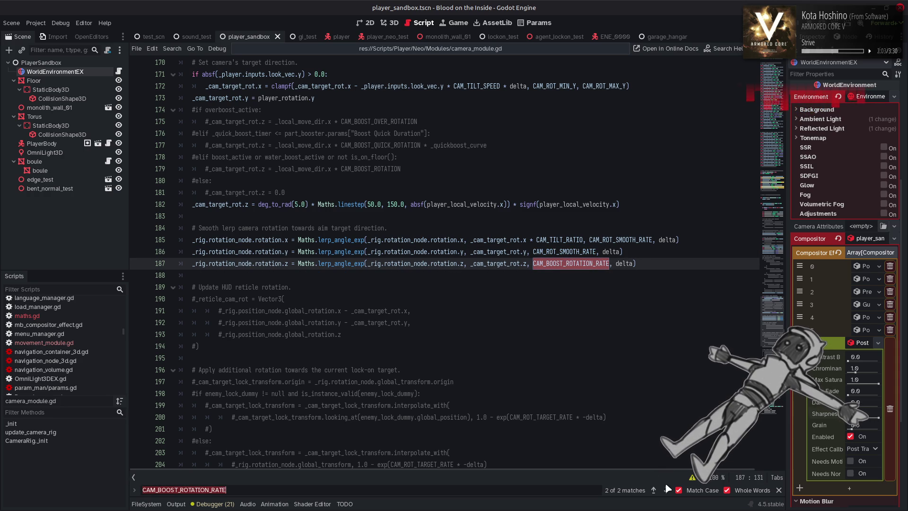
pyautogui.click(666, 487)
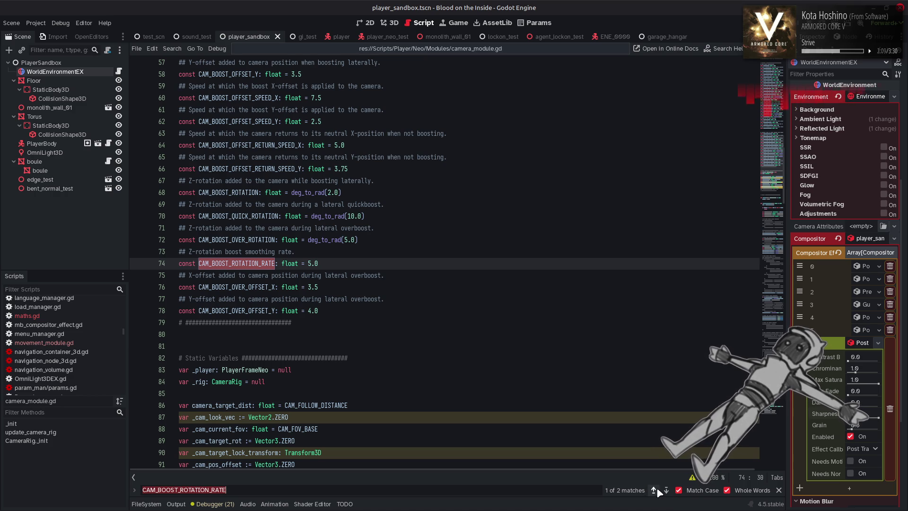
pyautogui.click(653, 490)
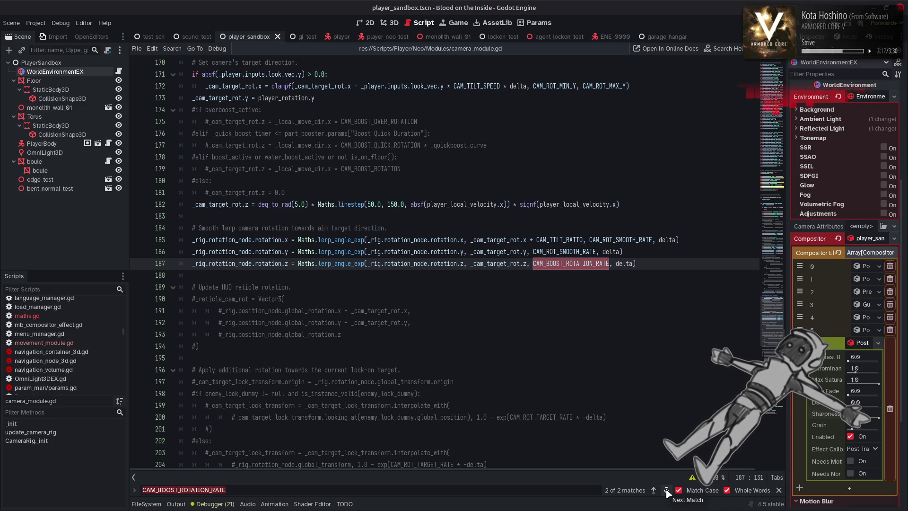
pyautogui.click(667, 490)
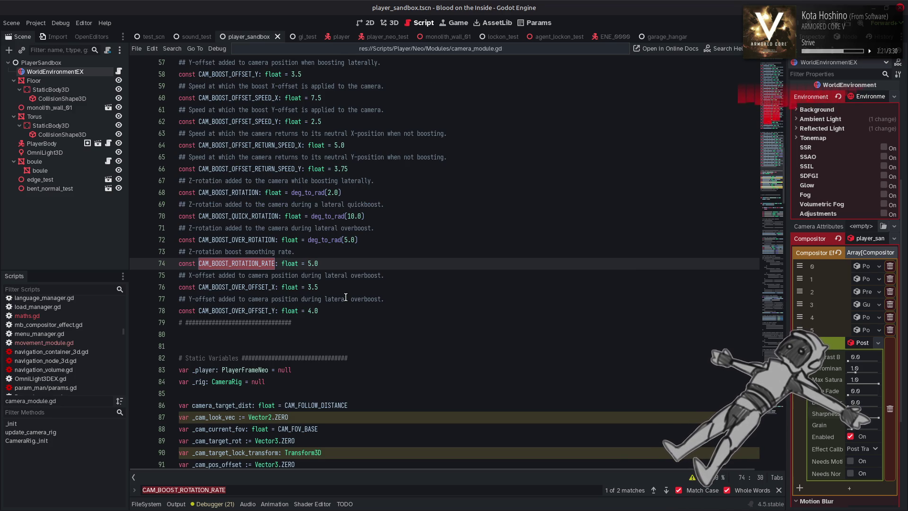
pyautogui.click(310, 263)
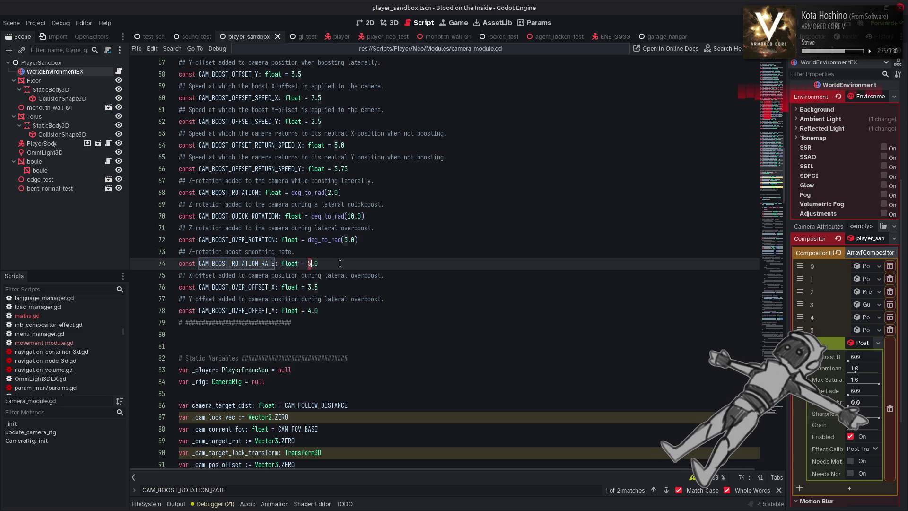
# Change line 74's CAM_BOOST_ROTATION_RATE from 5.0 to 2.0, save with Ctrl+S, and run the scene with F6
pyautogui.press('Delete')
pyautogui.press('Delete')
pyautogui.press('BackSpace')
pyautogui.write('3.5')
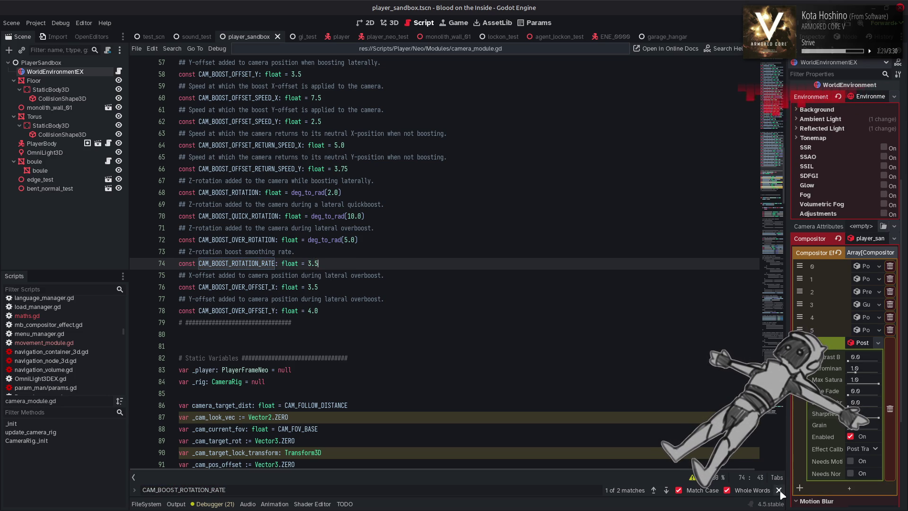
pyautogui.click(778, 490)
pyautogui.press('BackSpace')
pyautogui.write('0')
pyautogui.click(331, 266)
pyautogui.hotkey('ctrl', 's')
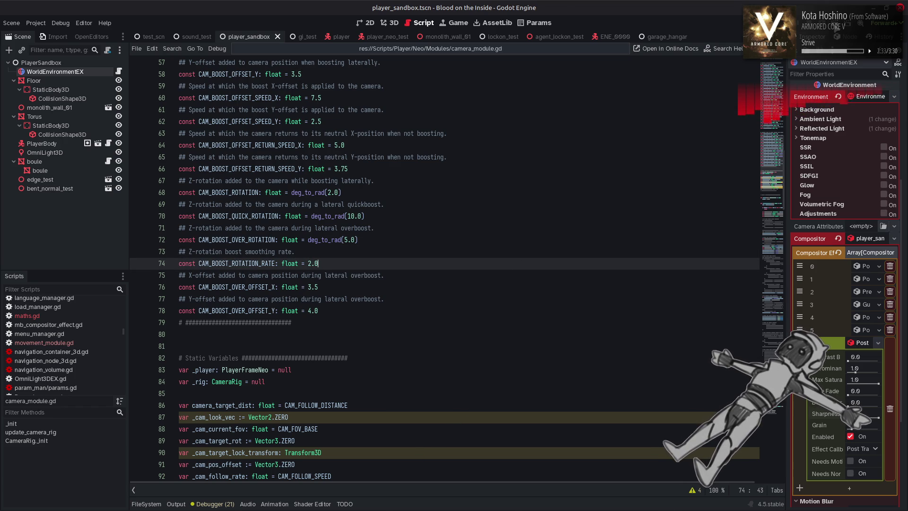
pyautogui.press('F6')
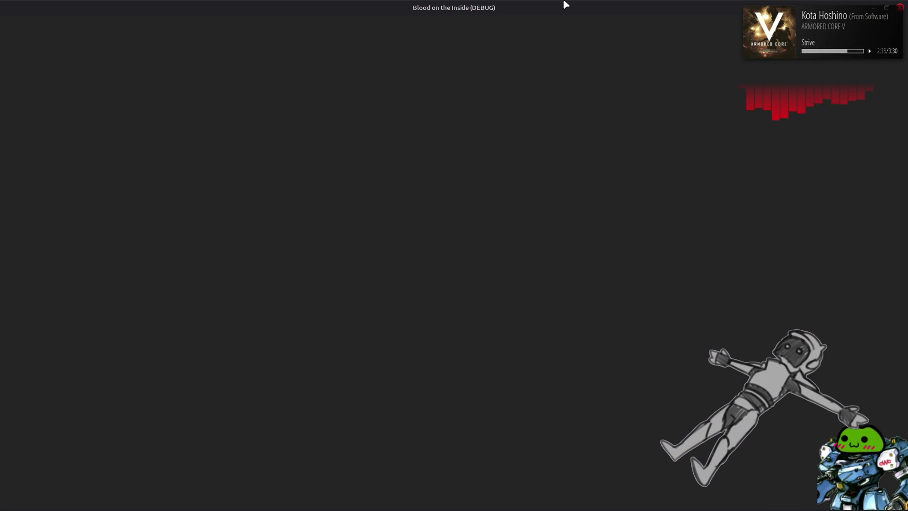
# Strafe the capsule back and forth with A and D near the arch to watch the 2.0-rate camera roll
pyautogui.press('d')
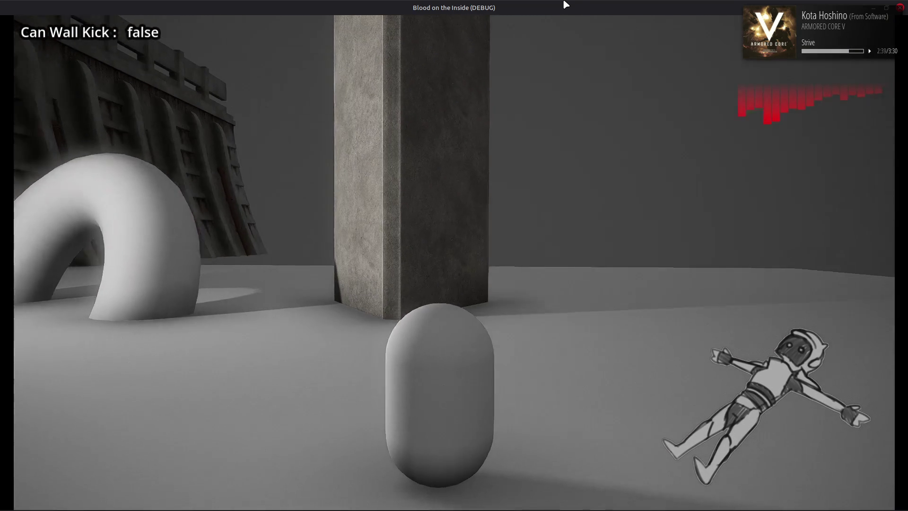
pyautogui.press('a')
pyautogui.press('d')
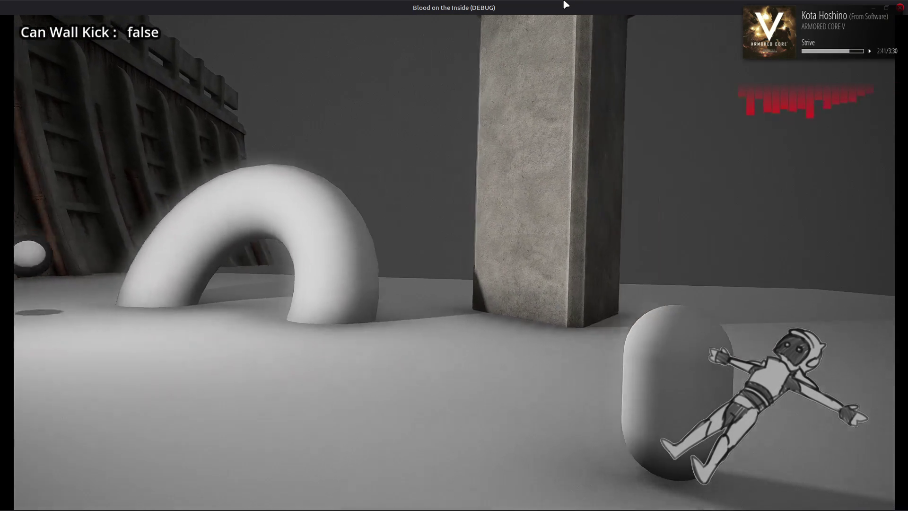
pyautogui.press('a')
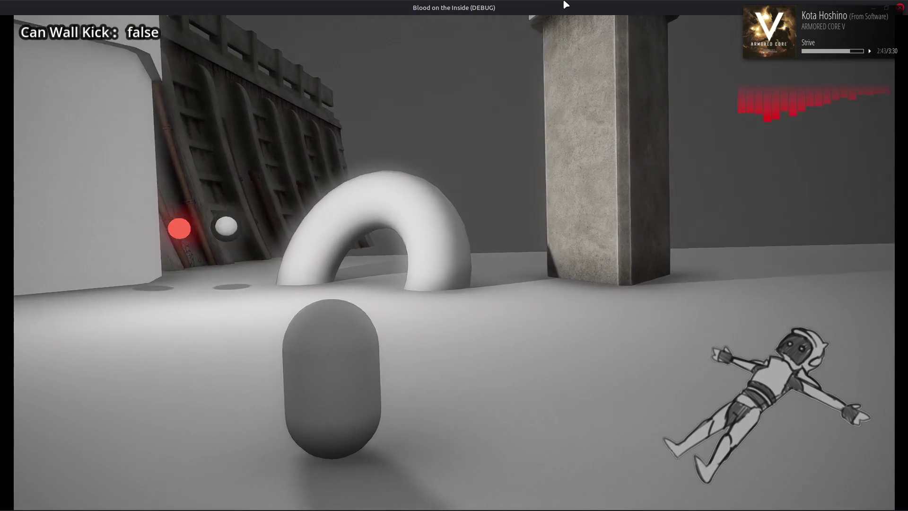
pyautogui.press('d')
pyautogui.press('a')
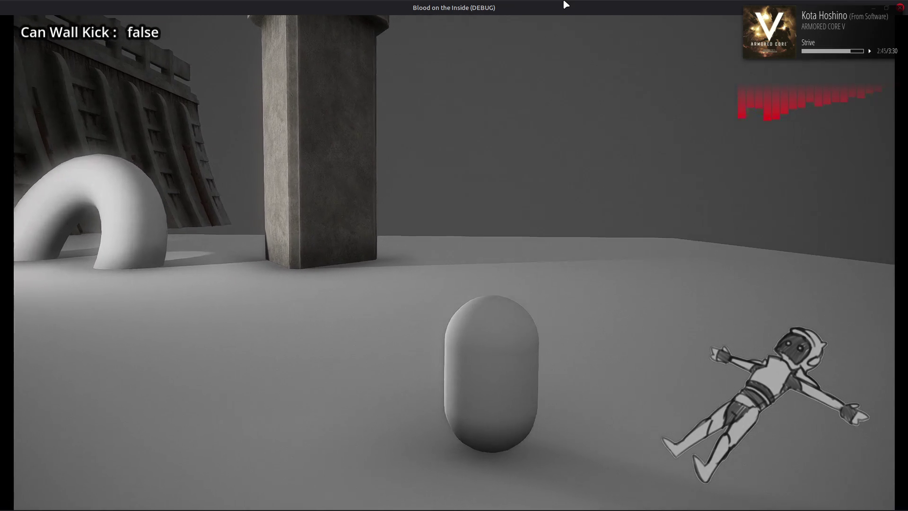
pyautogui.press('d')
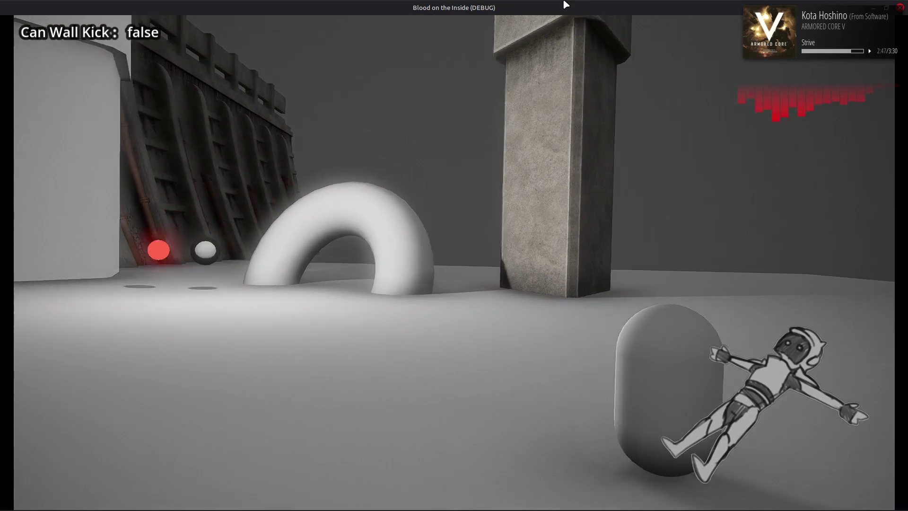
pyautogui.press('a')
pyautogui.press('d')
pyautogui.press('a')
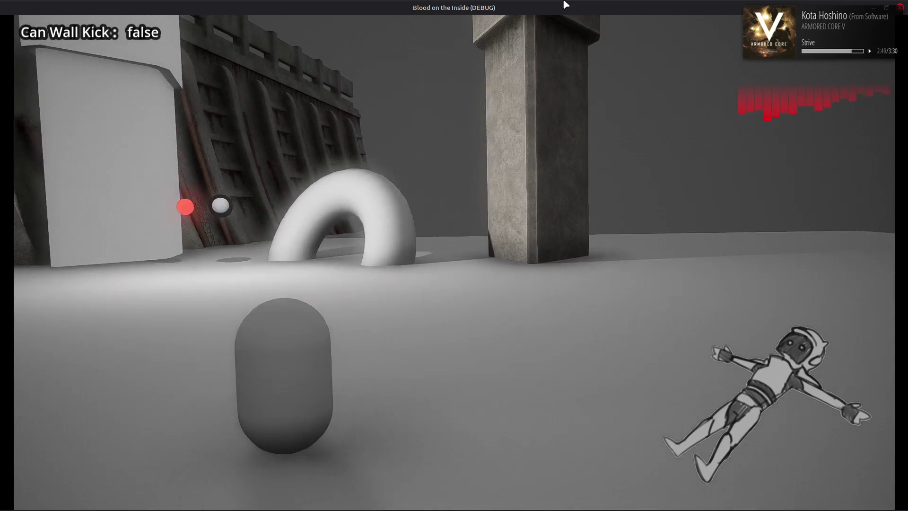
pyautogui.press('a')
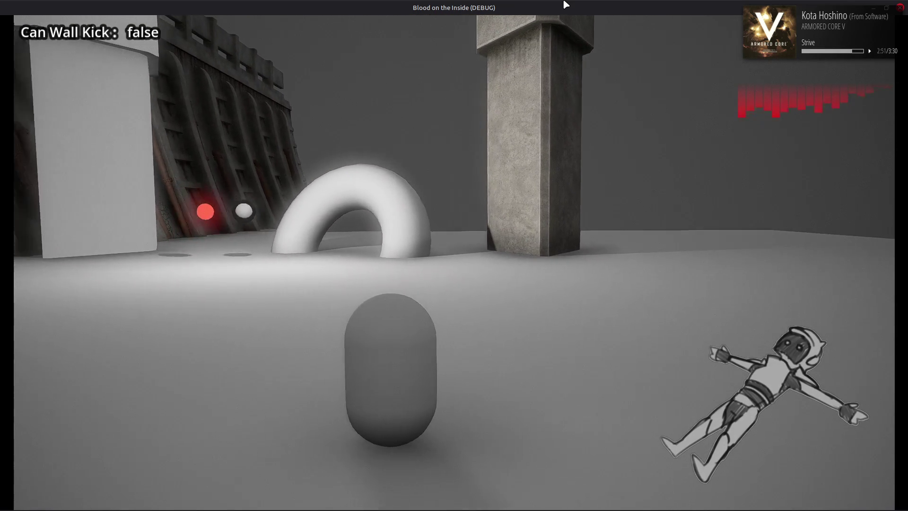
pyautogui.press('d')
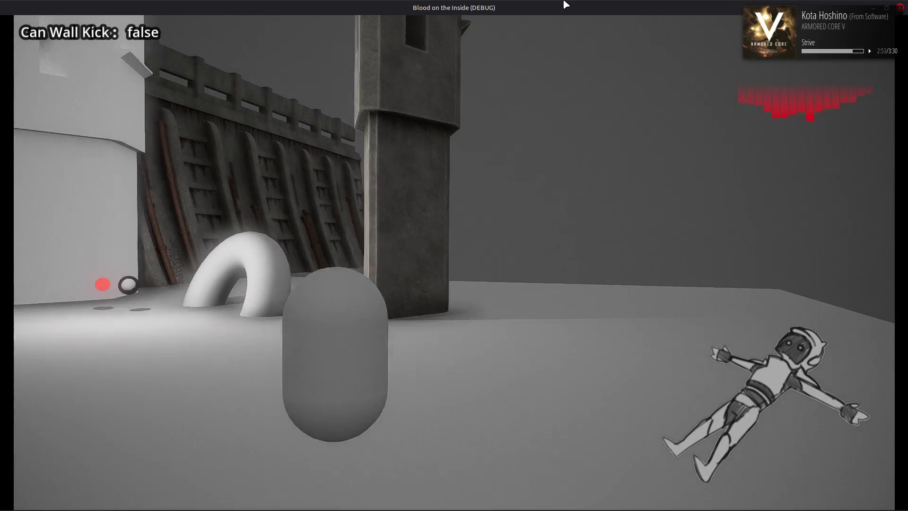
pyautogui.press('d')
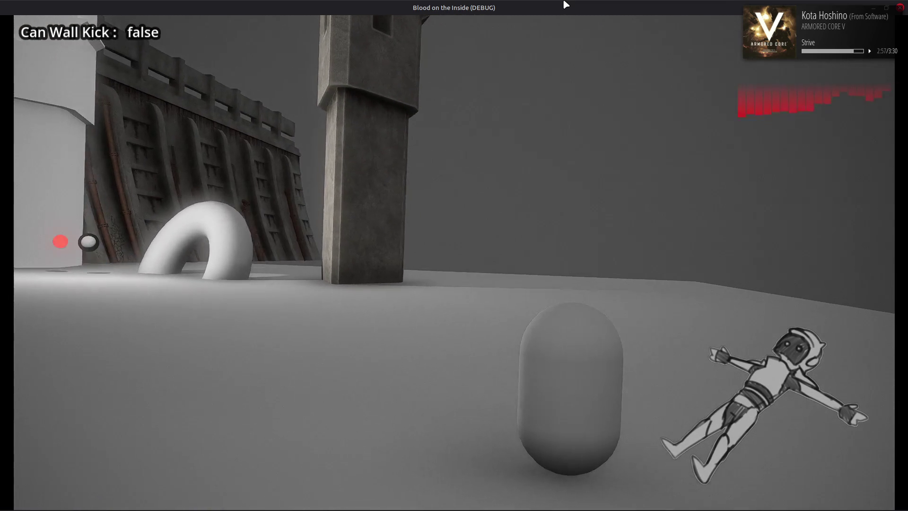
pyautogui.press('a')
pyautogui.press('d')
pyautogui.press('a')
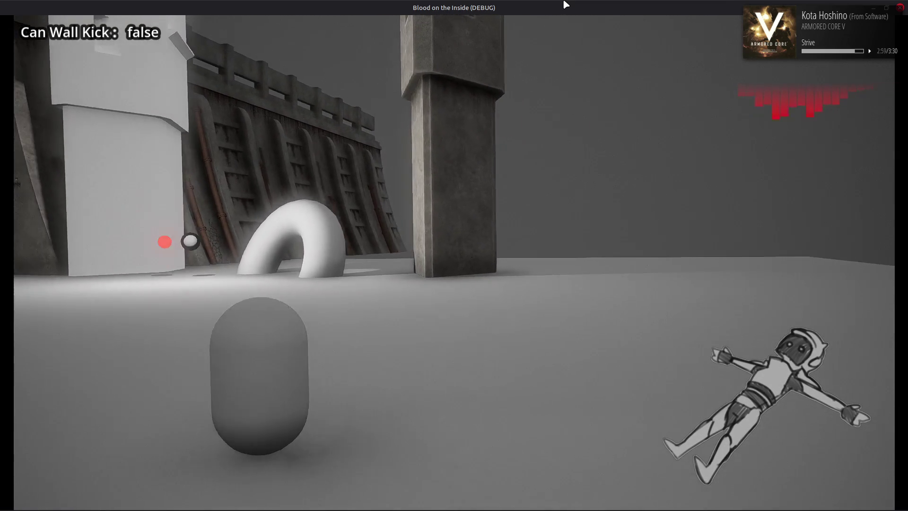
pyautogui.press('d')
pyautogui.press('a')
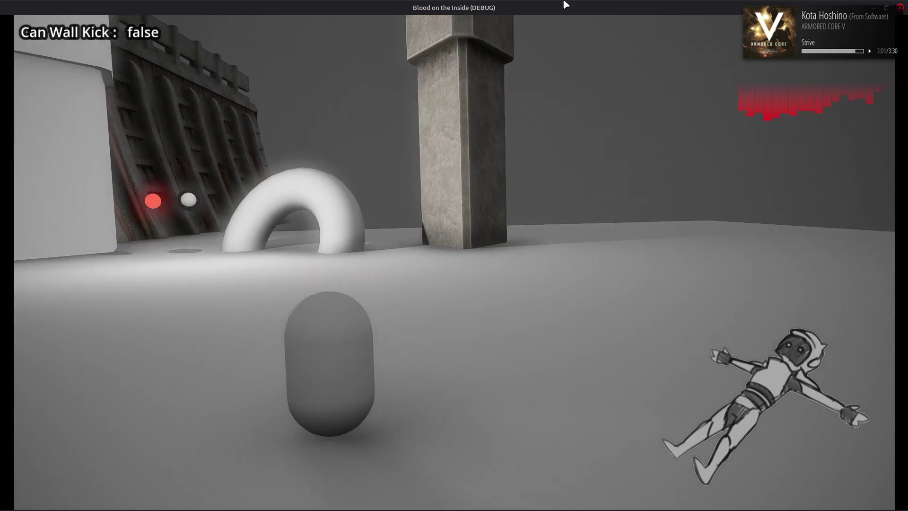
pyautogui.press('d')
pyautogui.press('a')
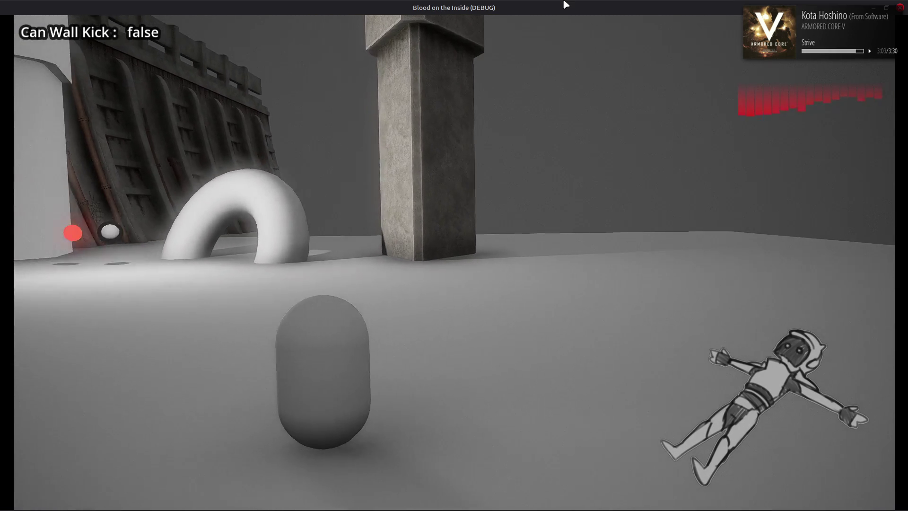
pyautogui.press('d')
pyautogui.press('a')
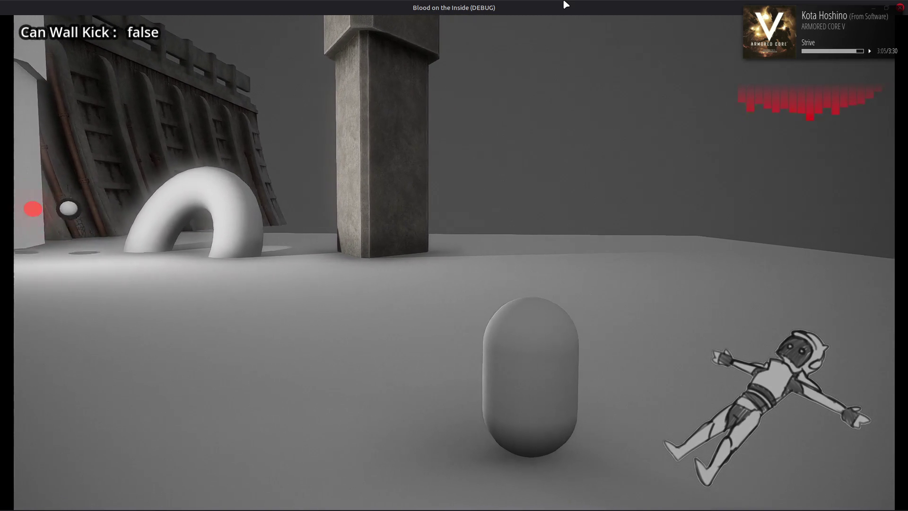
pyautogui.press('d')
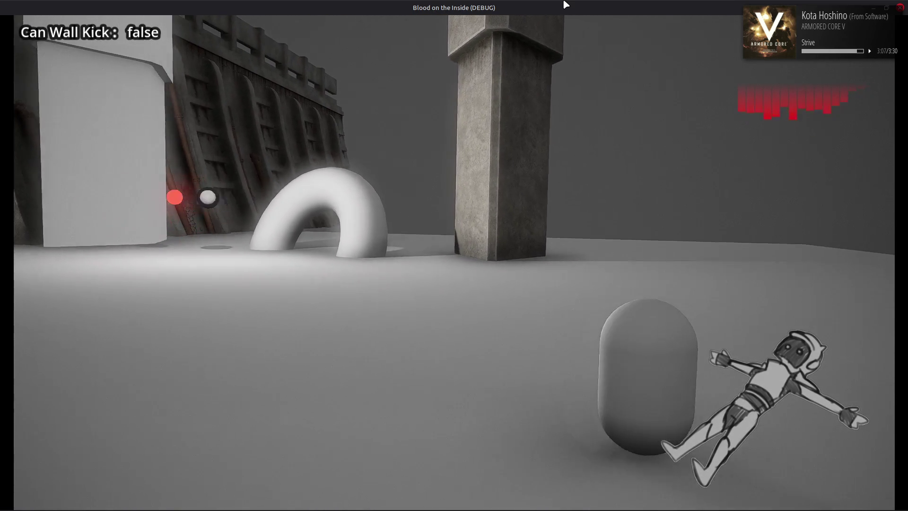
pyautogui.press('a')
pyautogui.press('d')
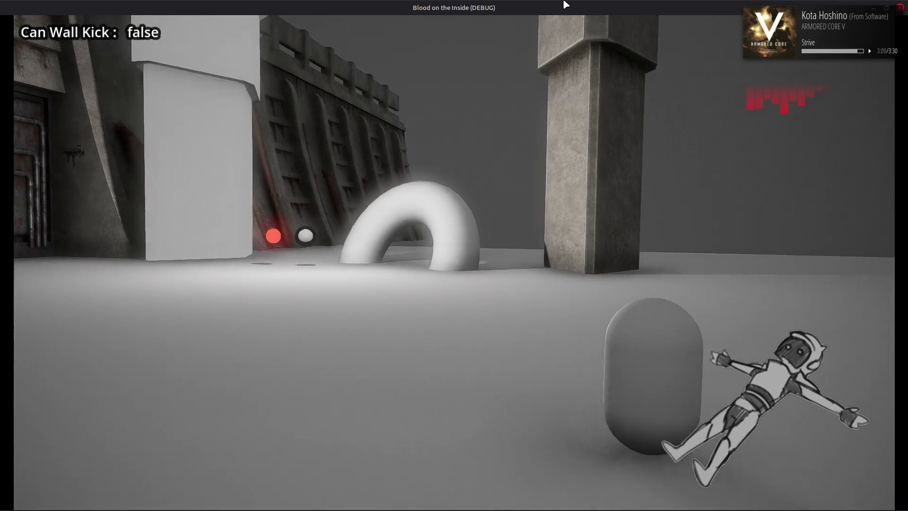
pyautogui.press('a')
pyautogui.press('d')
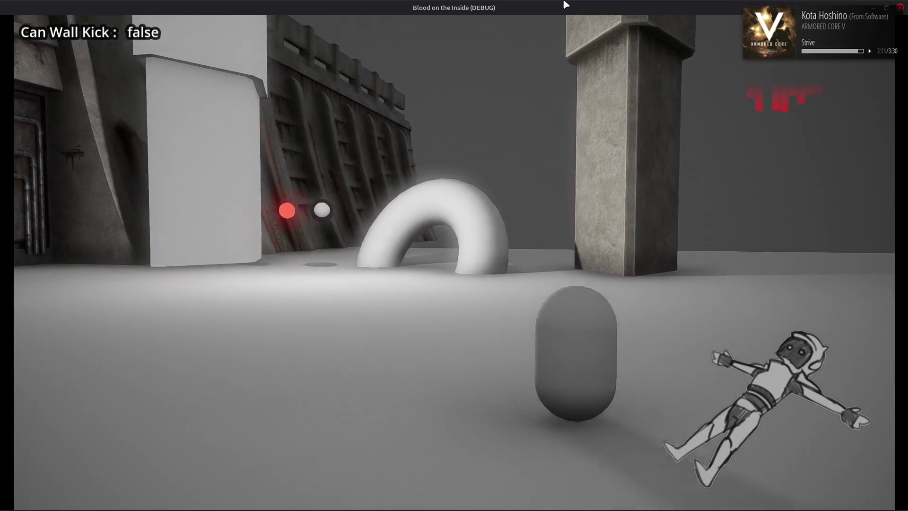
pyautogui.press('a')
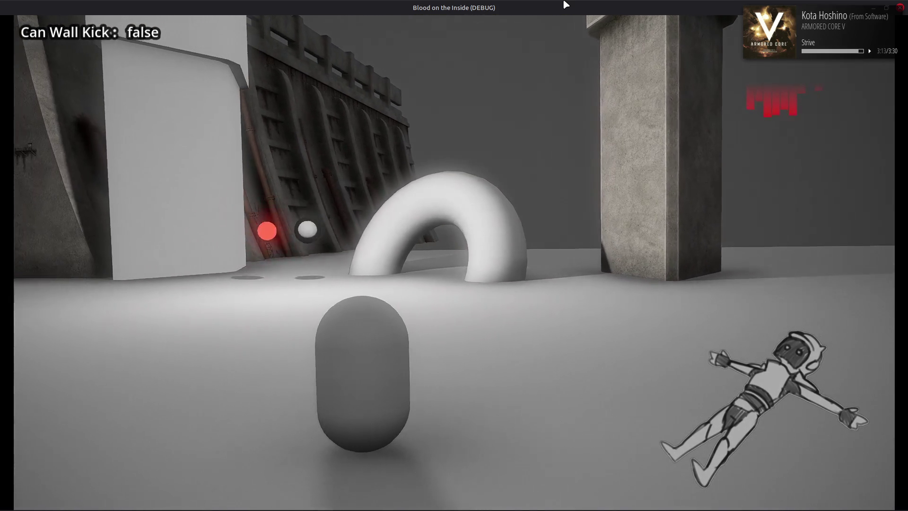
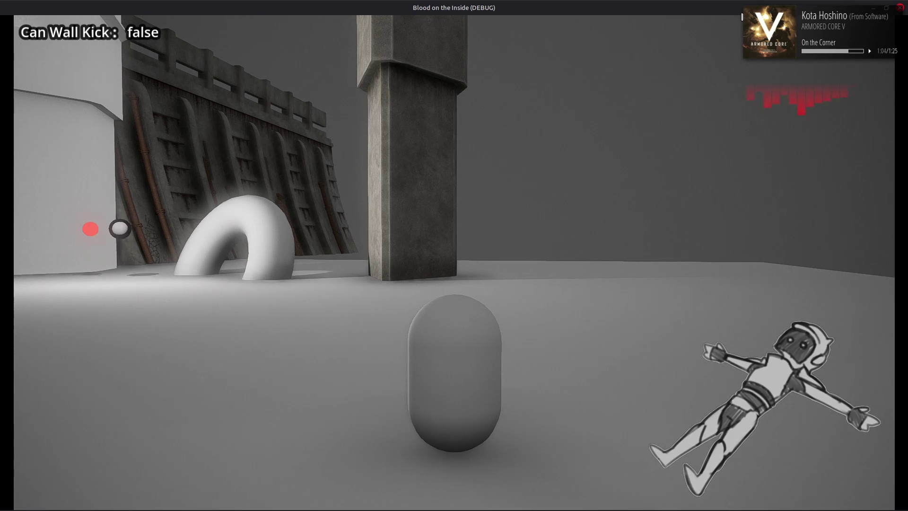
# Close the running Blood on the Inside debug window to get back to camera_module.gd
pyautogui.click(900, 7)
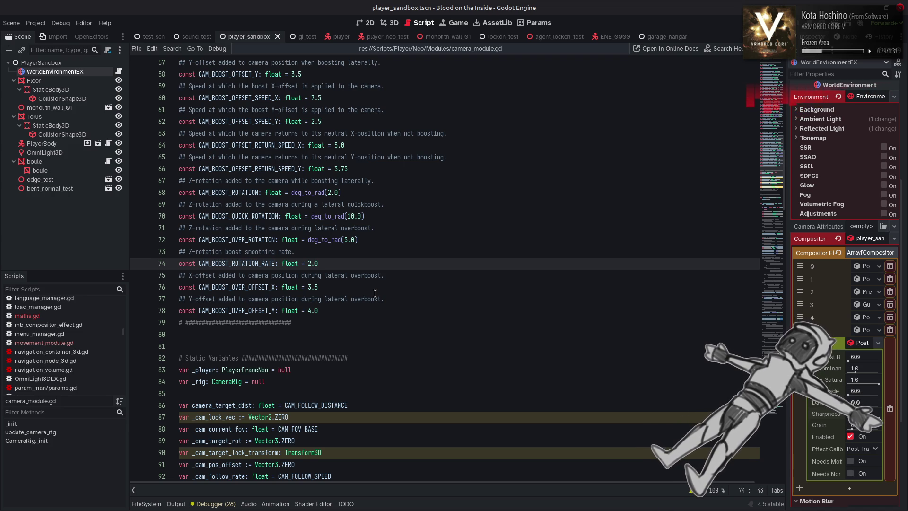
# Change the CAM_BOOST_ROTATION_RATE value on line 74 to 1.5, save, and launch the game
pyautogui.press('BackSpace')
pyautogui.press('BackSpace')
pyautogui.press('BackSpace')
pyautogui.write('1.5')
pyautogui.hotkey('ctrl', 's')
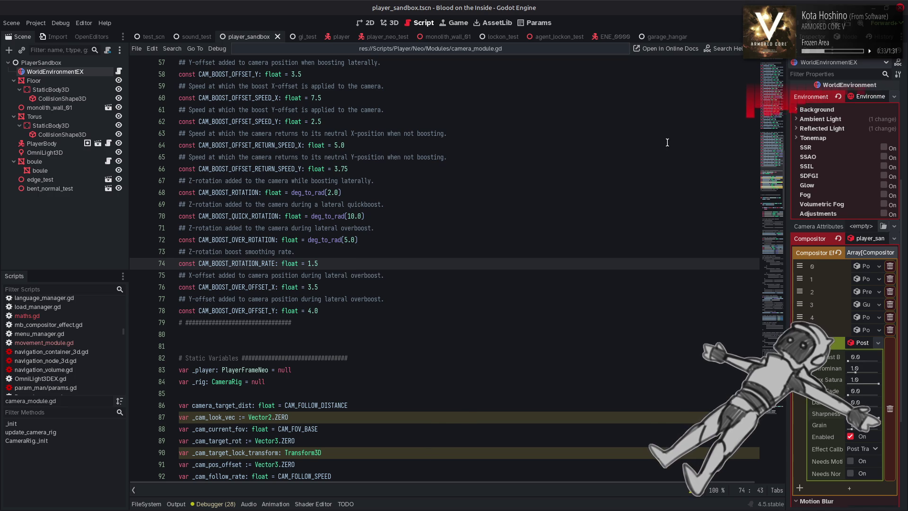
pyautogui.press('F6')
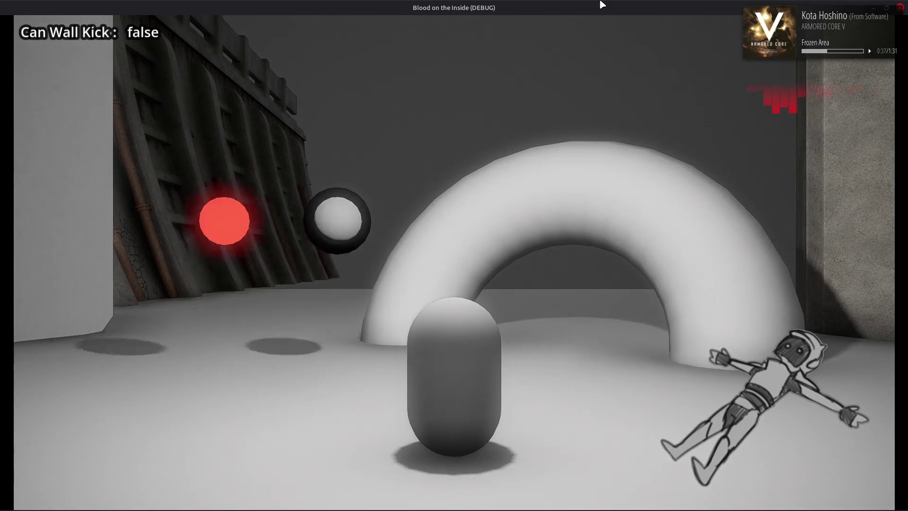
# Move and strafe the capsule left and right to judge the 1.5 camera roll, then stop the game
pyautogui.press('w')
pyautogui.press('s')
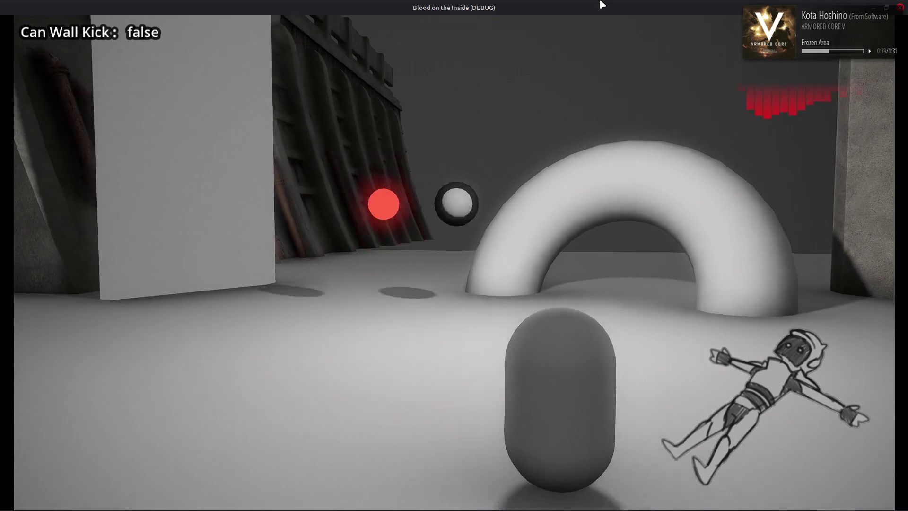
pyautogui.press('d')
pyautogui.press('a')
pyautogui.press('d')
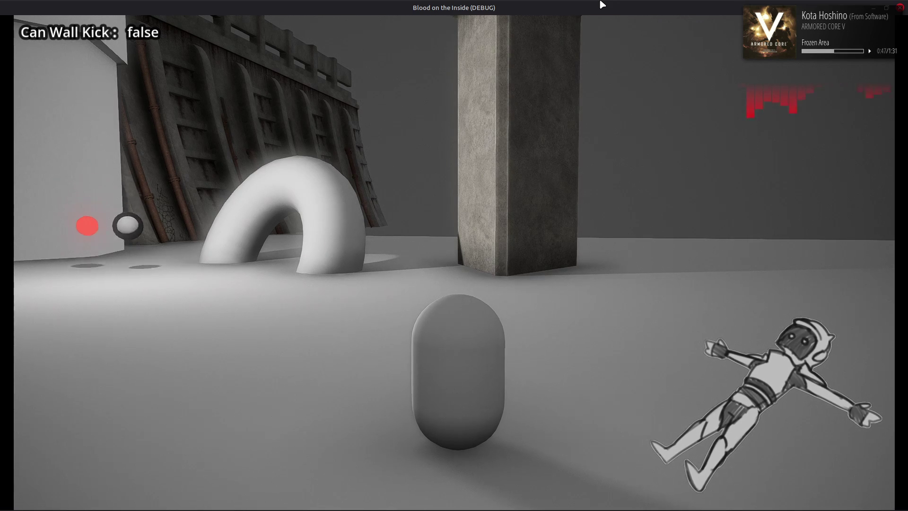
pyautogui.press('d')
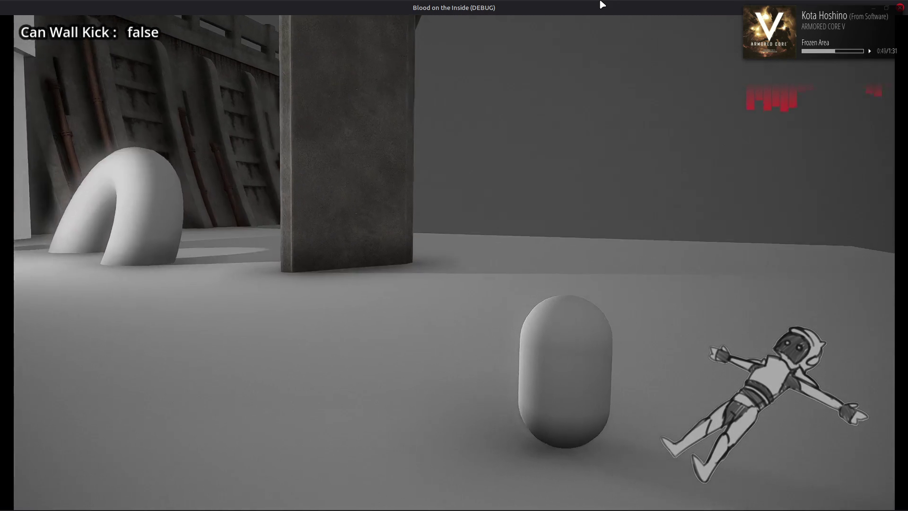
pyautogui.press('d')
pyautogui.press('a')
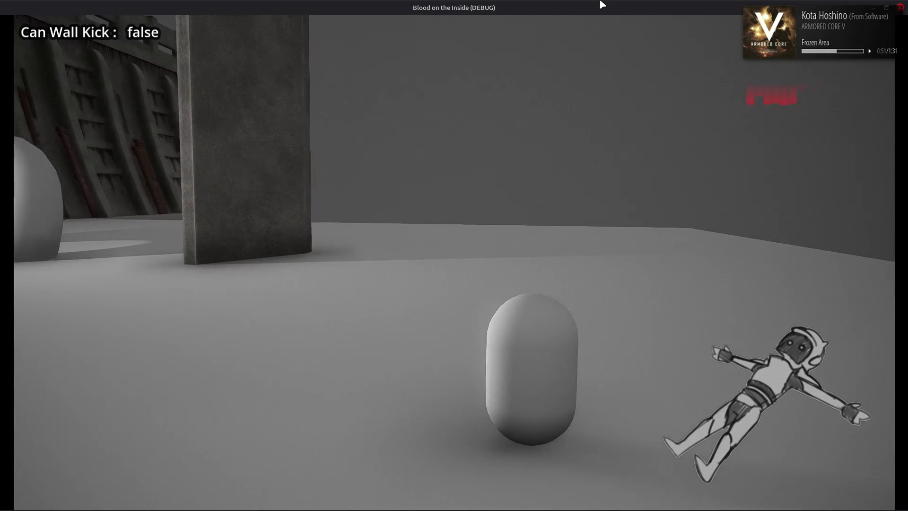
pyautogui.press('d')
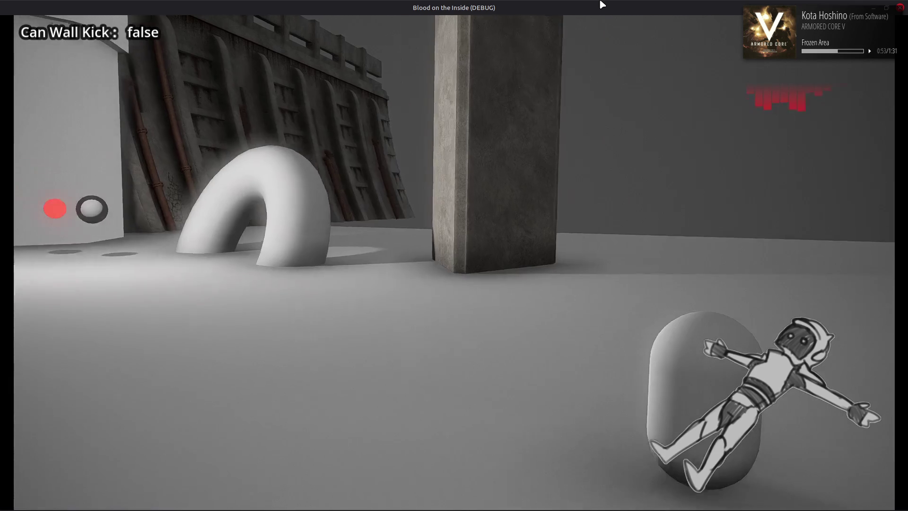
pyautogui.press('a')
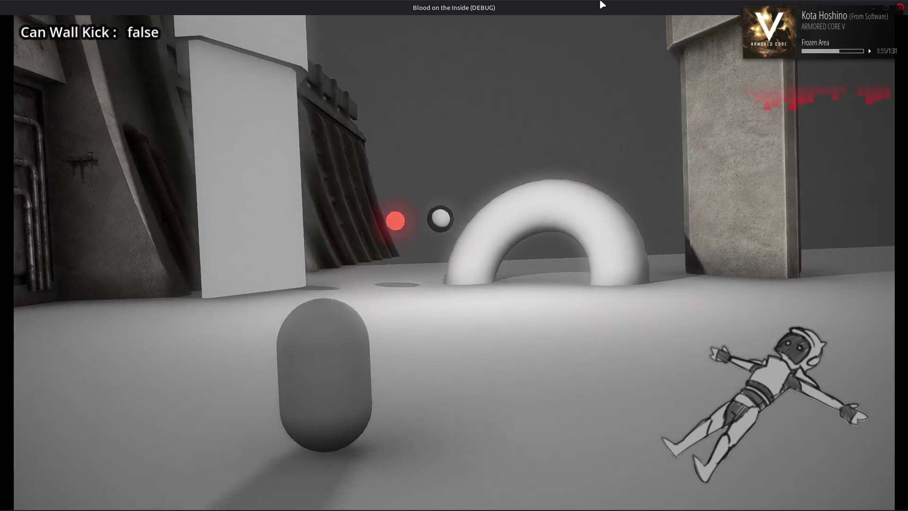
pyautogui.press('d')
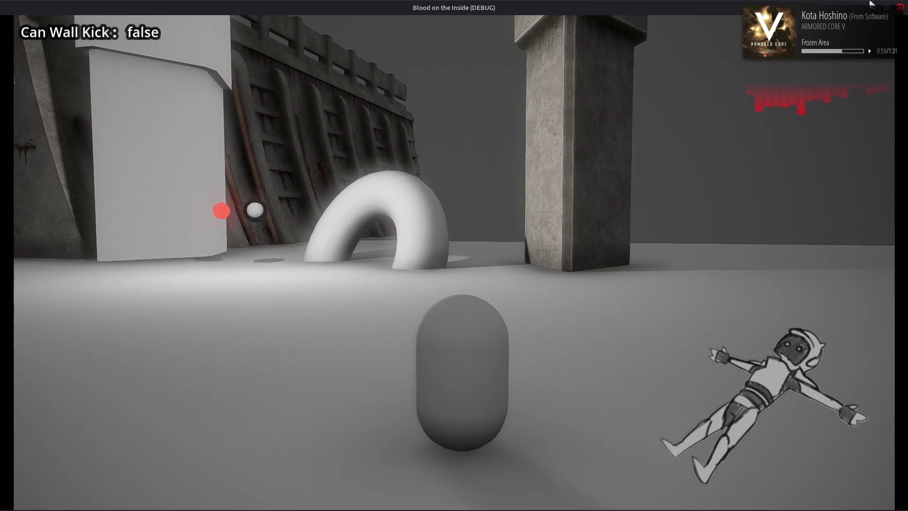
pyautogui.press('F8')
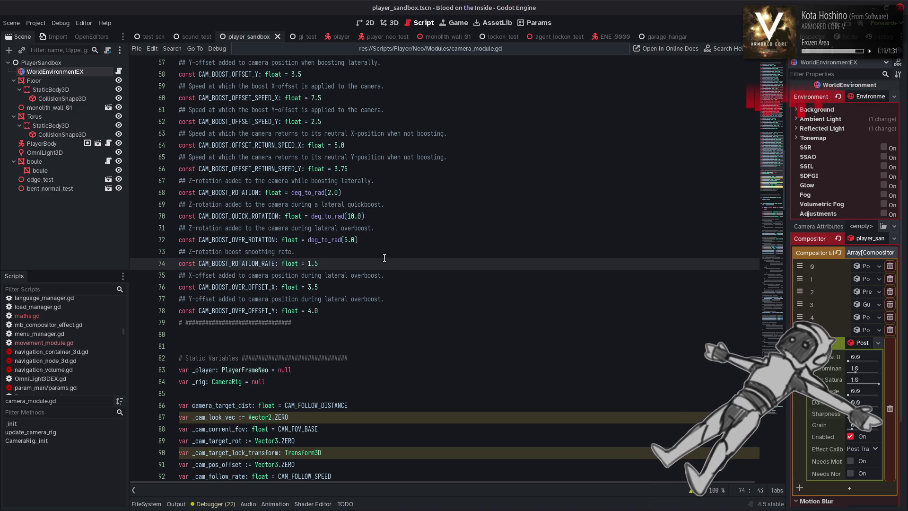
# Search for CAM_BOOST_ROTATION_RATE's uses and type 2 into the degree value on line 182
pyautogui.doubleClick(236, 263)
pyautogui.hotkey('ctrl', 'f')
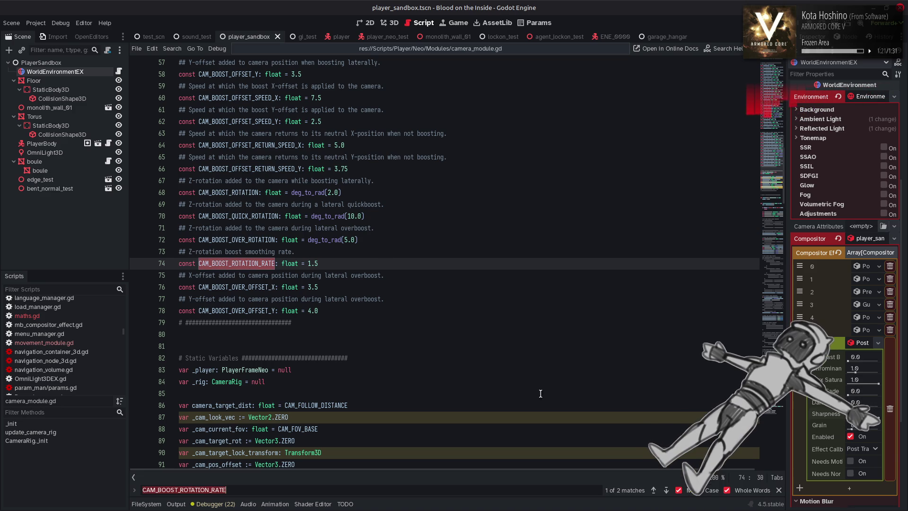
pyautogui.click(656, 489)
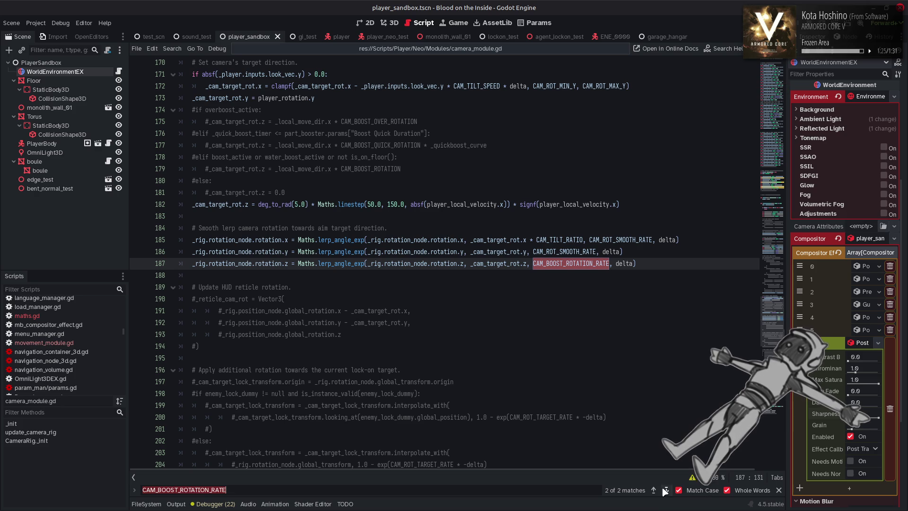
pyautogui.scroll(2, 564, 354)
pyautogui.doubleClick(296, 276)
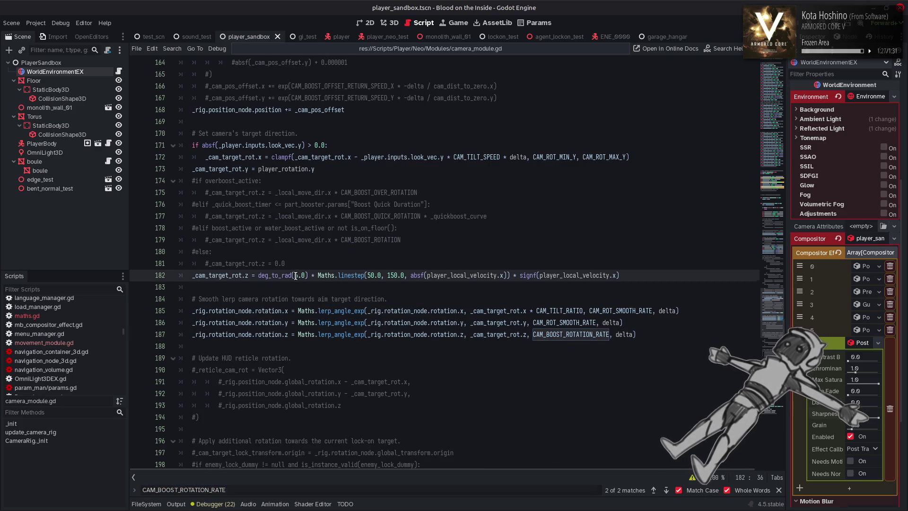
pyautogui.write('2')
pyautogui.click(666, 490)
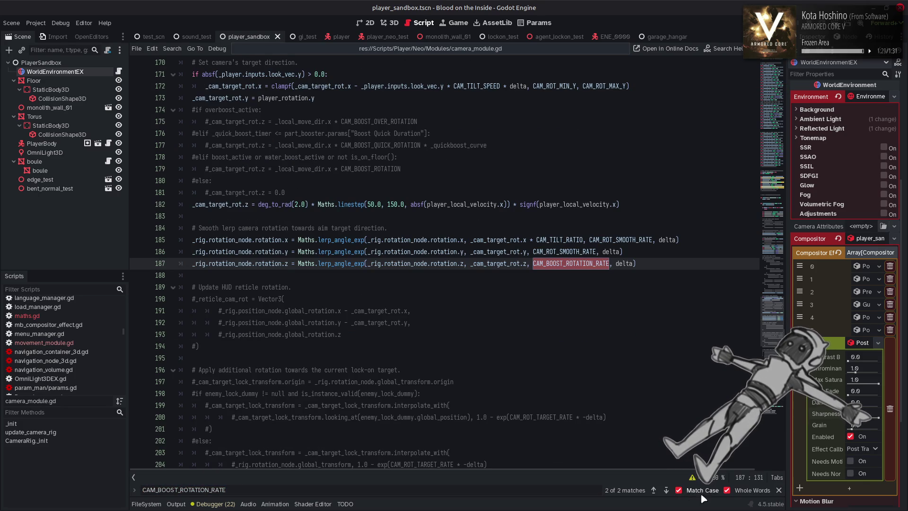
pyautogui.click(666, 490)
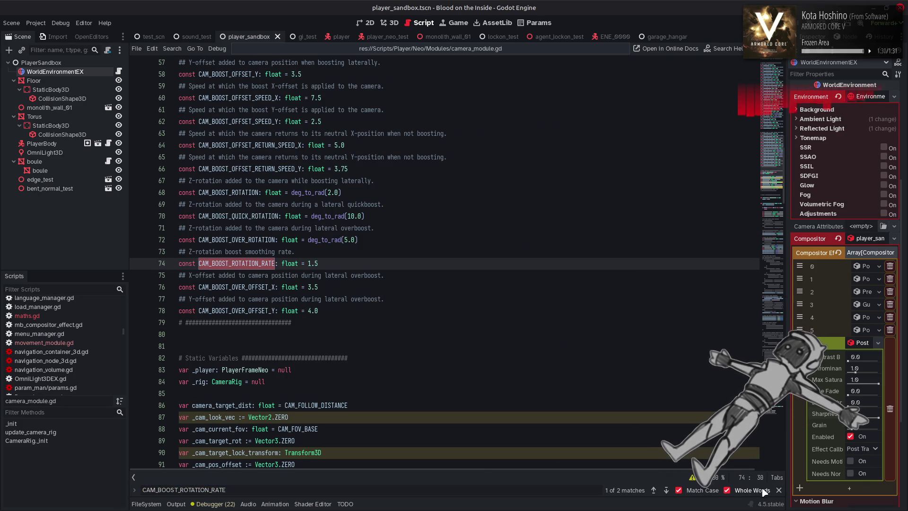
# Set CAM_BOOST_ROTATION_RATE on line 74 to 5.0 and save the script
pyautogui.doubleClick(309, 263)
pyautogui.write('1')
pyautogui.press('Escape')
pyautogui.press('BackSpace')
pyautogui.press('Delete')
pyautogui.press('Delete')
pyautogui.write('5.0')
pyautogui.hotkey('ctrl', 's')
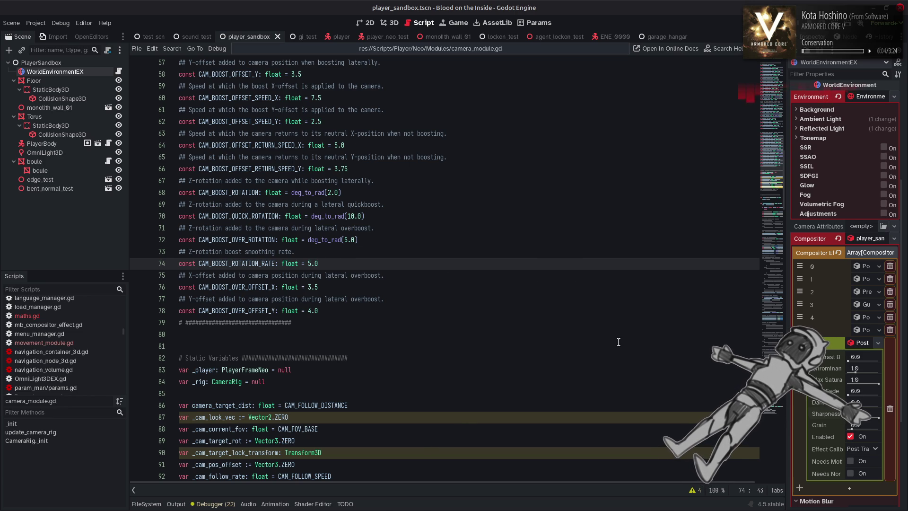
# Launch Discord from the application launcher
pyautogui.moveTo(657, 508)
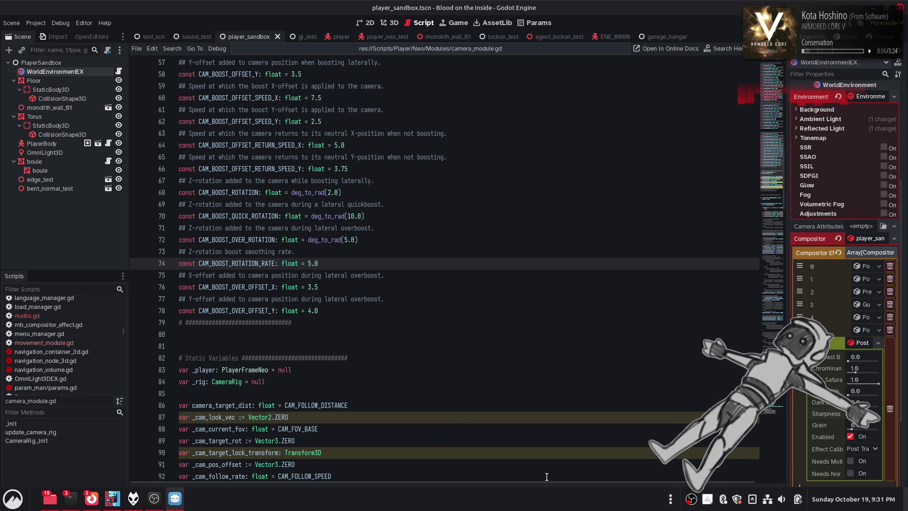
pyautogui.press('super')
pyautogui.write('disd')
pyautogui.click(728, 273)
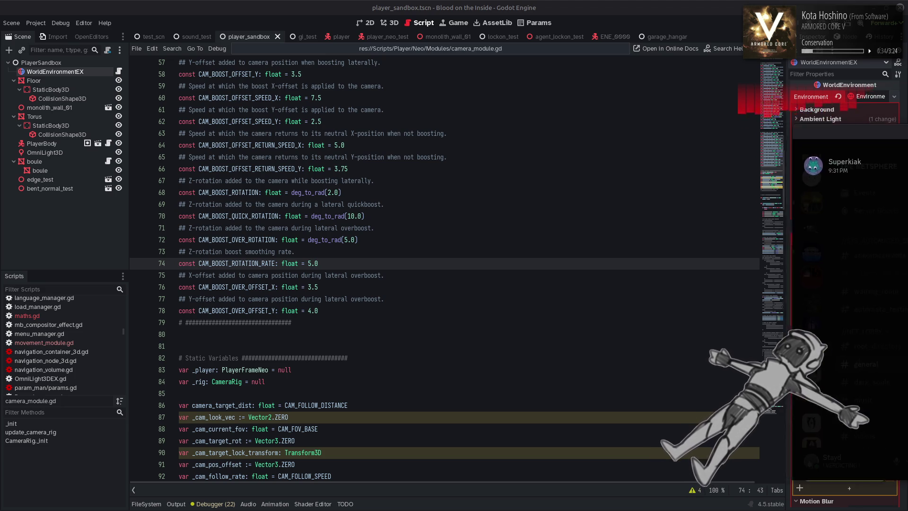
# Switch to Discord to view the anime figures photo, then return to Godot
pyautogui.hotkey('alt', 'Tab')
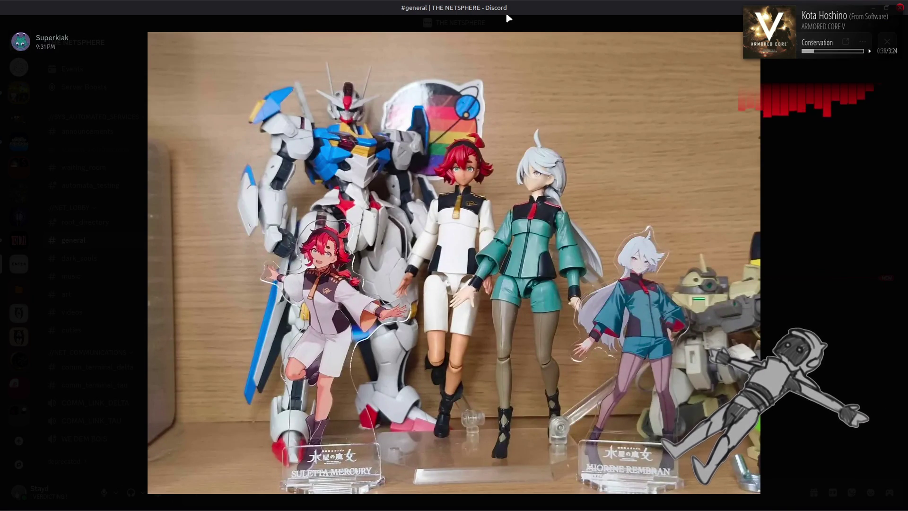
pyautogui.hotkey('alt', 'Tab')
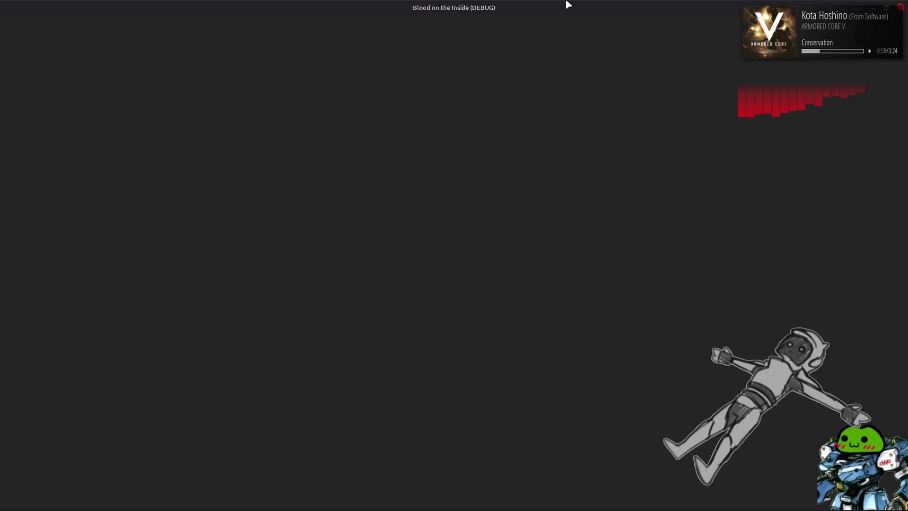
# Stop the running game and quit Discord from its background app menu
pyautogui.press('a')
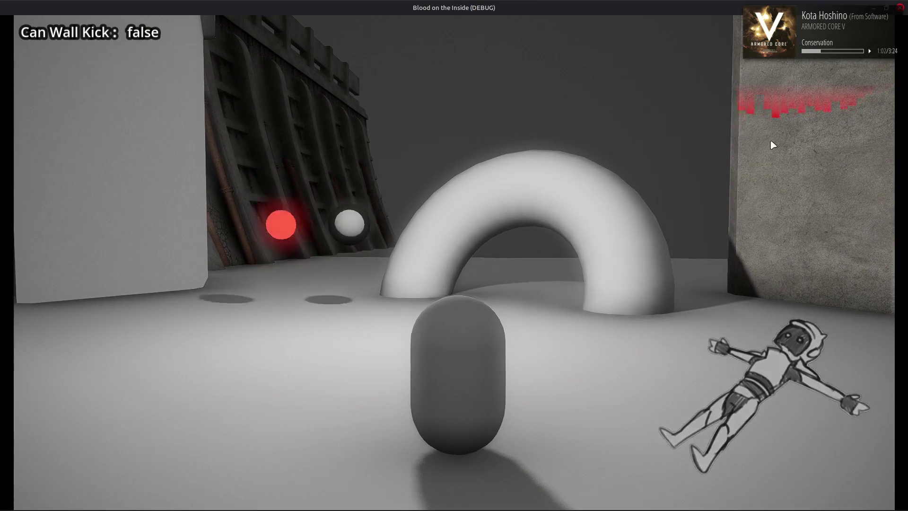
pyautogui.press('F8')
pyautogui.rightClick(678, 497)
pyautogui.click(685, 478)
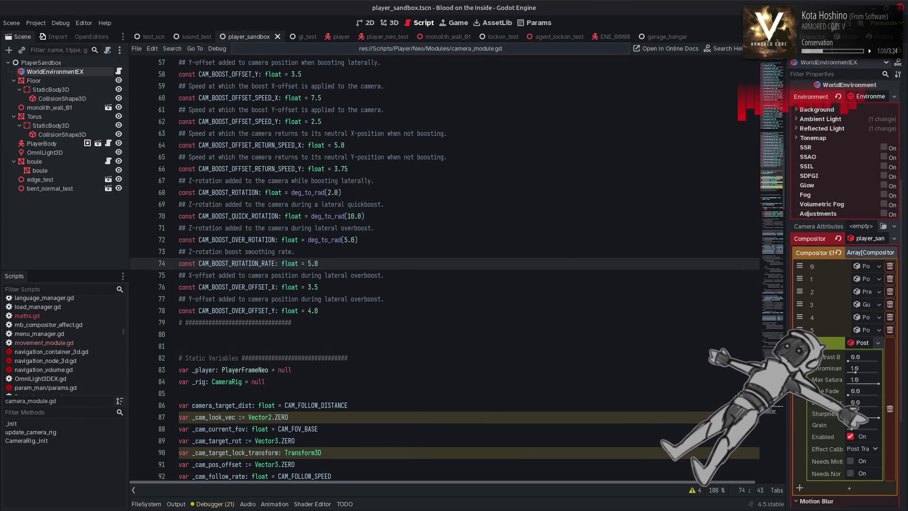
# Rerun the game, strafe the capsule side to side to check the 5.0 rate, then close it
pyautogui.press('F5')
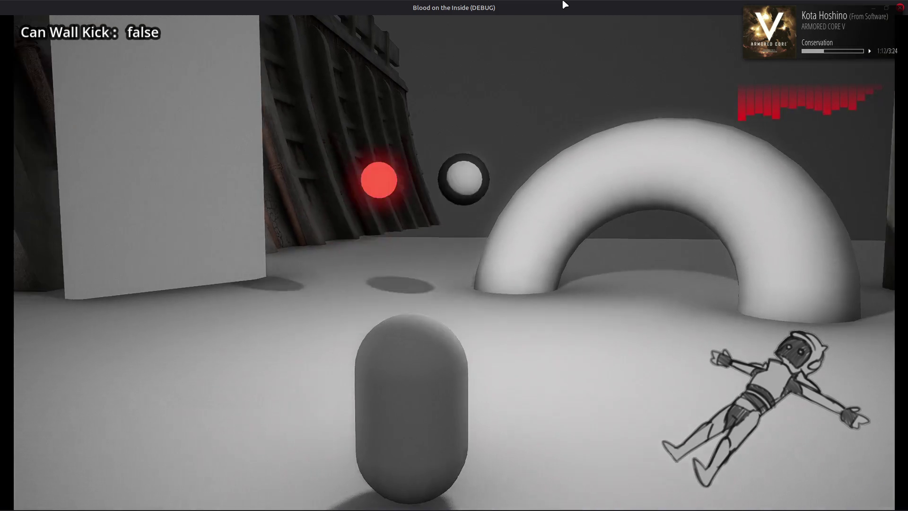
pyautogui.press('d')
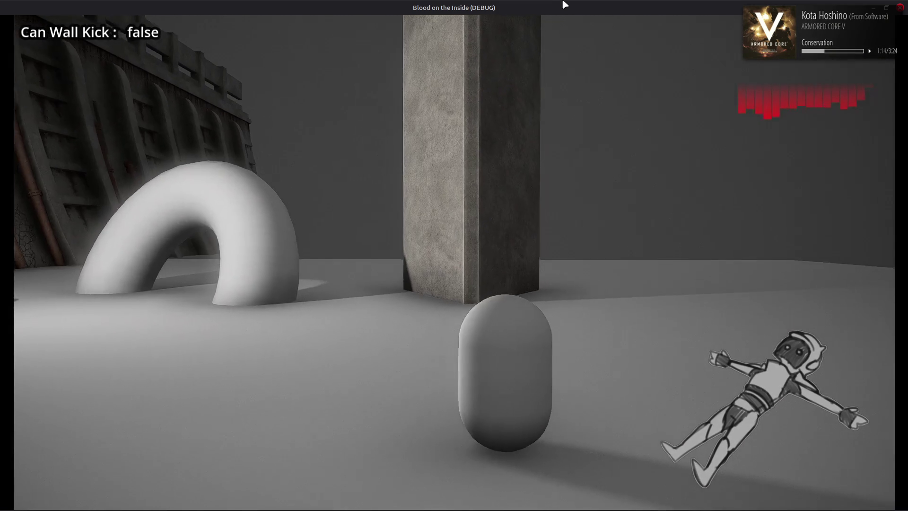
pyautogui.press('d')
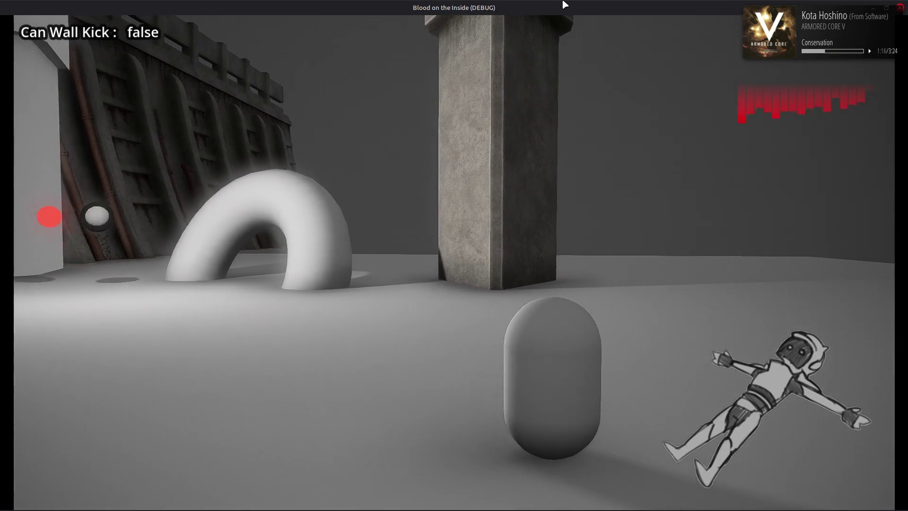
pyautogui.press('a')
pyautogui.press('d')
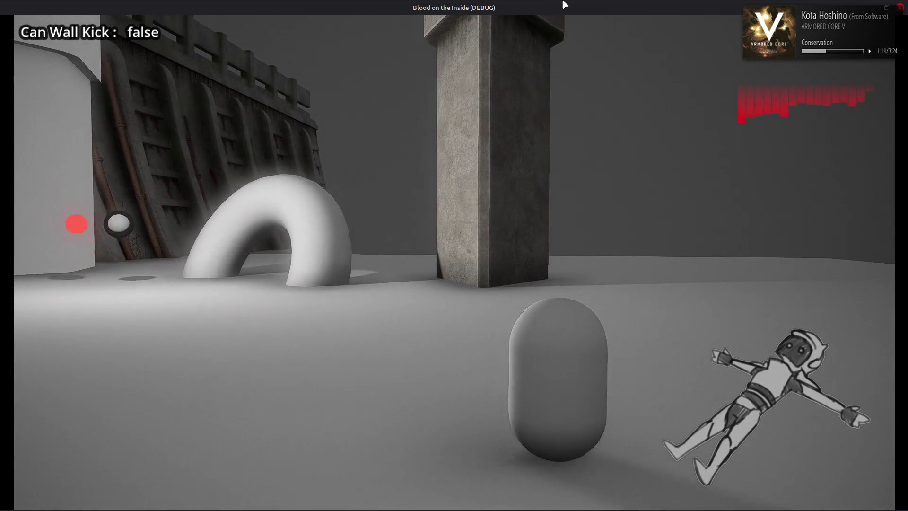
pyautogui.press('a')
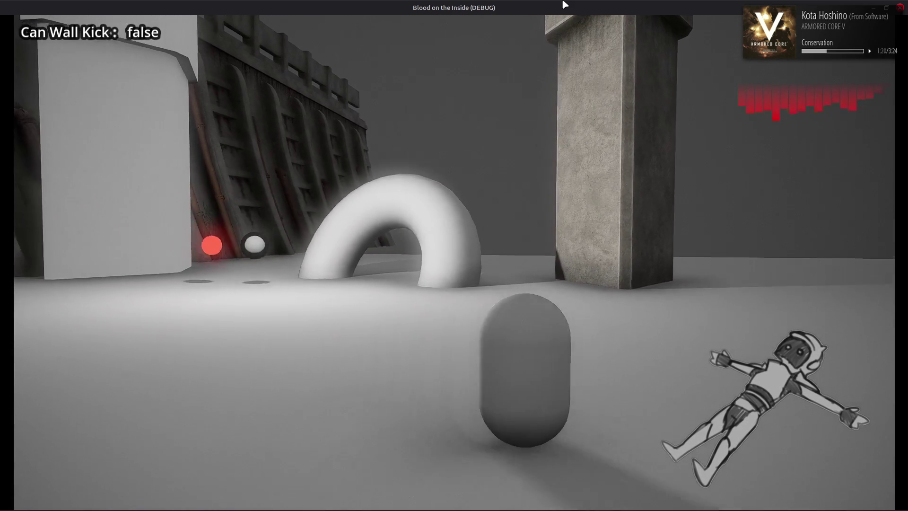
pyautogui.press('d')
pyautogui.press('a')
pyautogui.press('d')
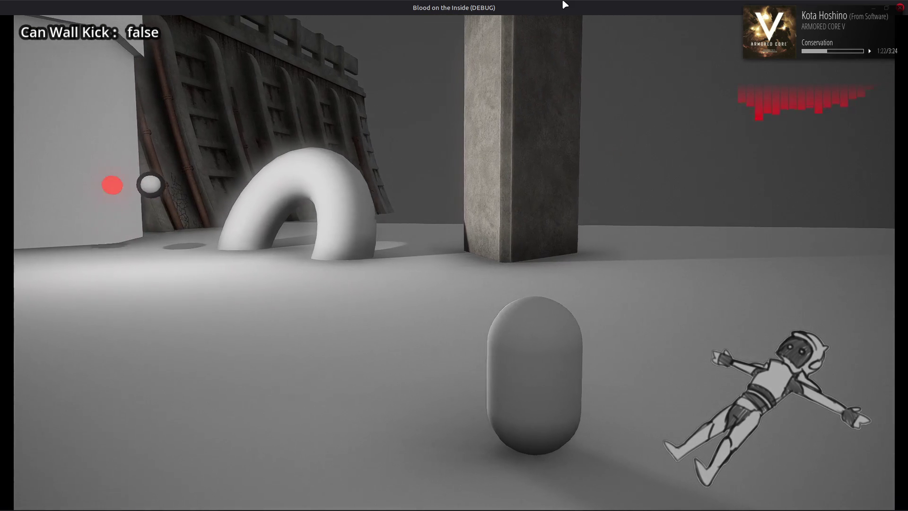
pyautogui.press('a')
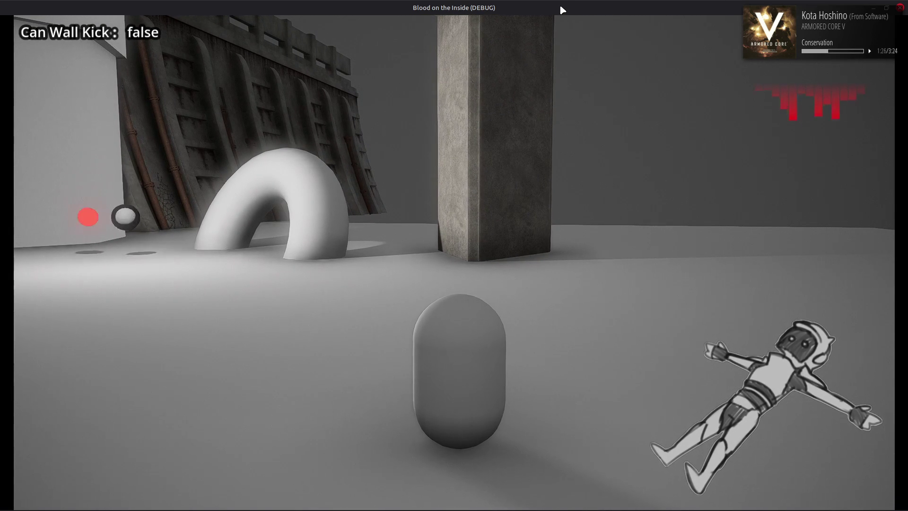
pyautogui.hotkey('alt', 'F4')
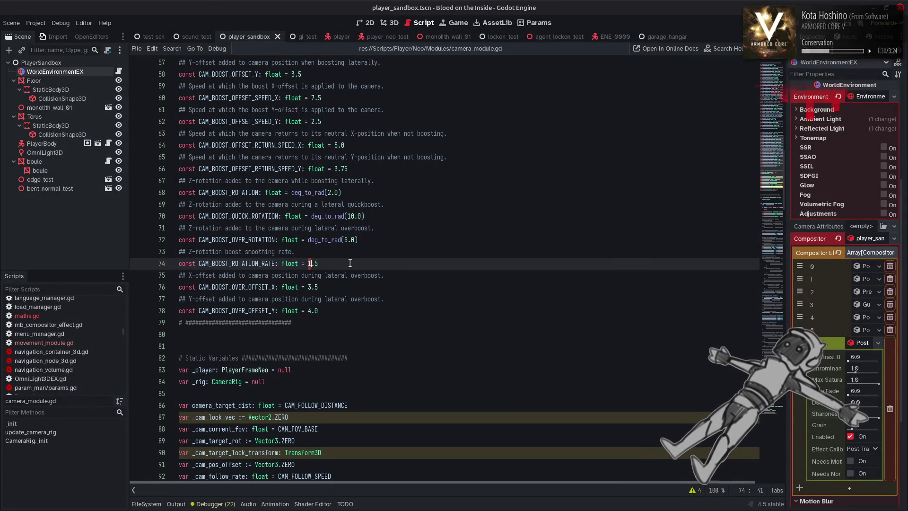
# Save, then undo back through recent edits so CAM_BOOST_ROTATION_RATE returns to 1.5
pyautogui.hotkey('ctrl', 's')
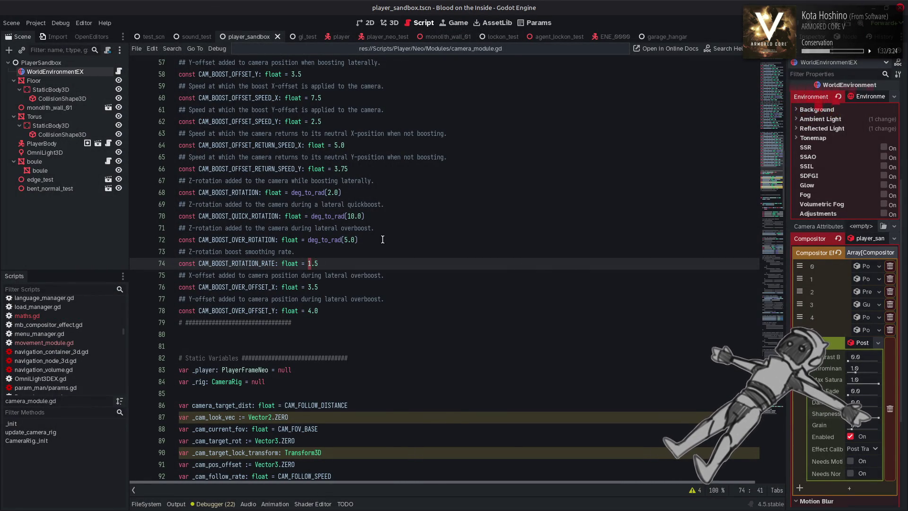
pyautogui.hotkey('ctrl', 'z')
pyautogui.hotkey('ctrl', 'z')
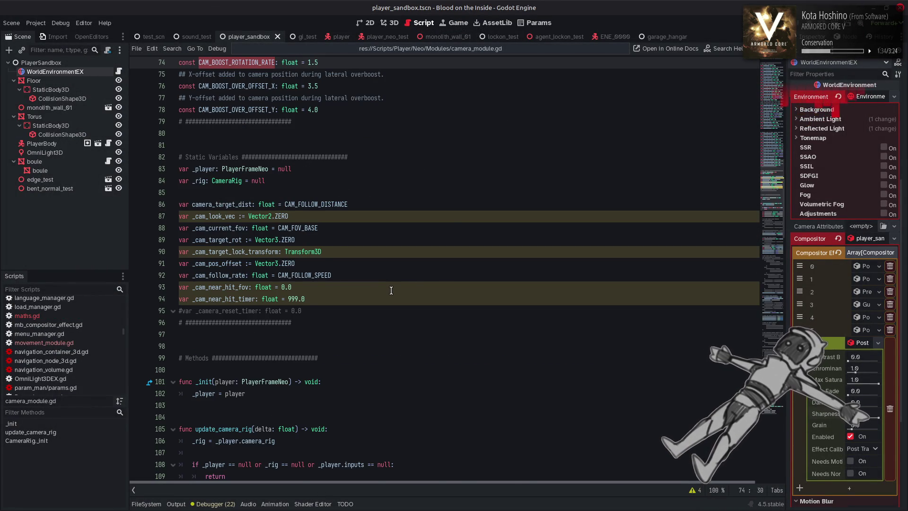
pyautogui.hotkey('ctrl', 'z')
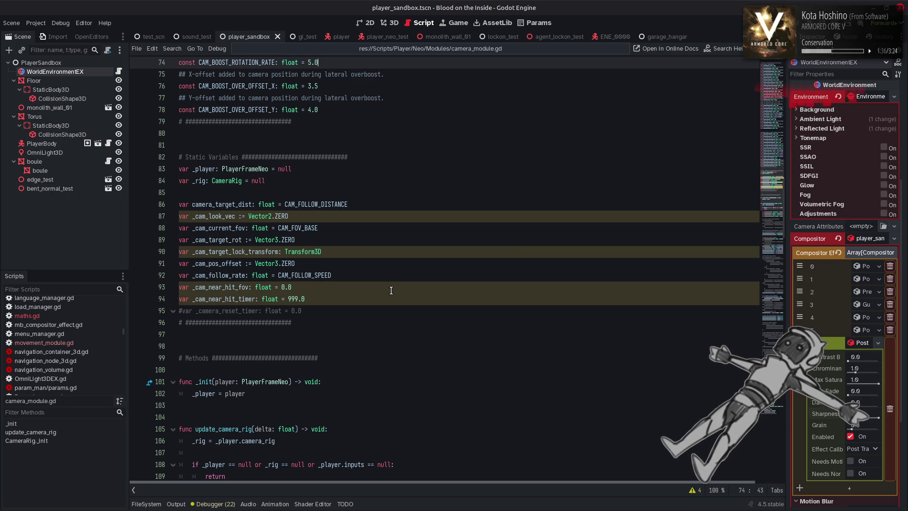
pyautogui.hotkey('ctrl', 'z')
pyautogui.hotkey('ctrl', 'z')
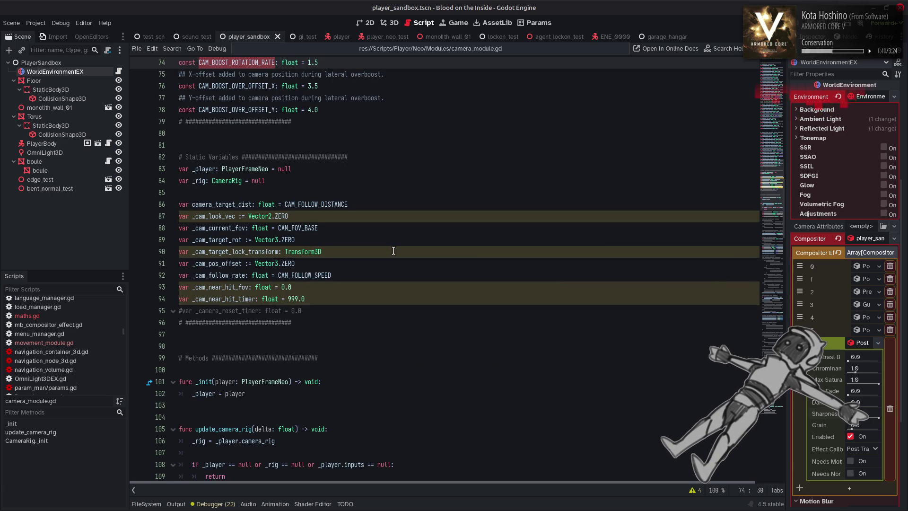
pyautogui.hotkey('ctrl', 'z')
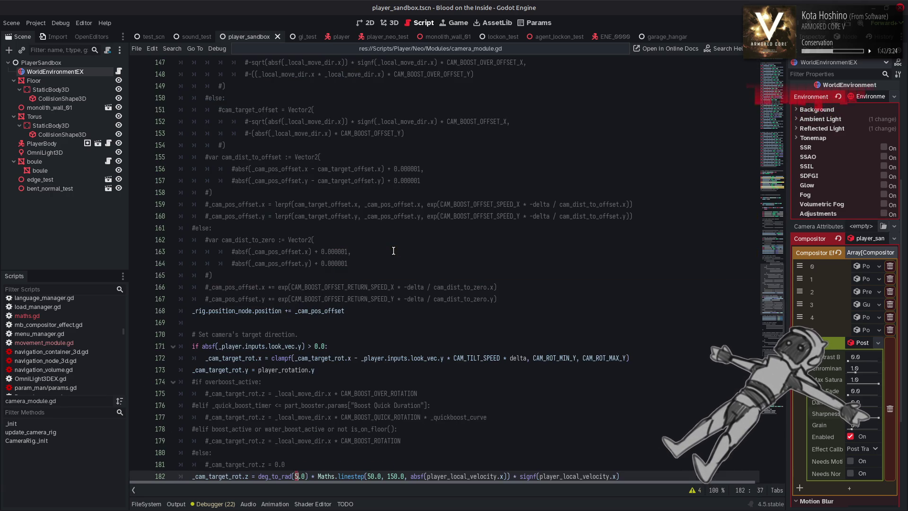
pyautogui.hotkey('ctrl', 'z')
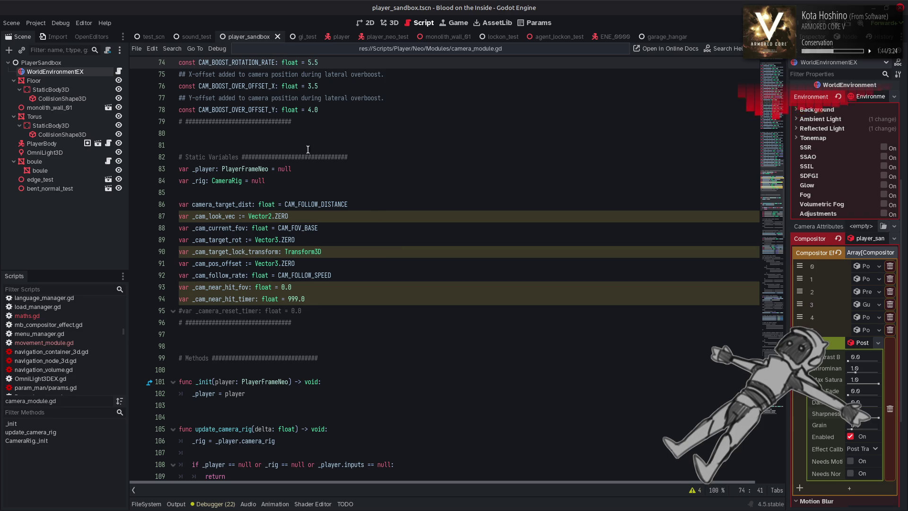
# Locate the constant's uses, set line 182's roll to deg_to_rad(5.0), save, and launch the game
pyautogui.hotkey('ctrl', 'f')
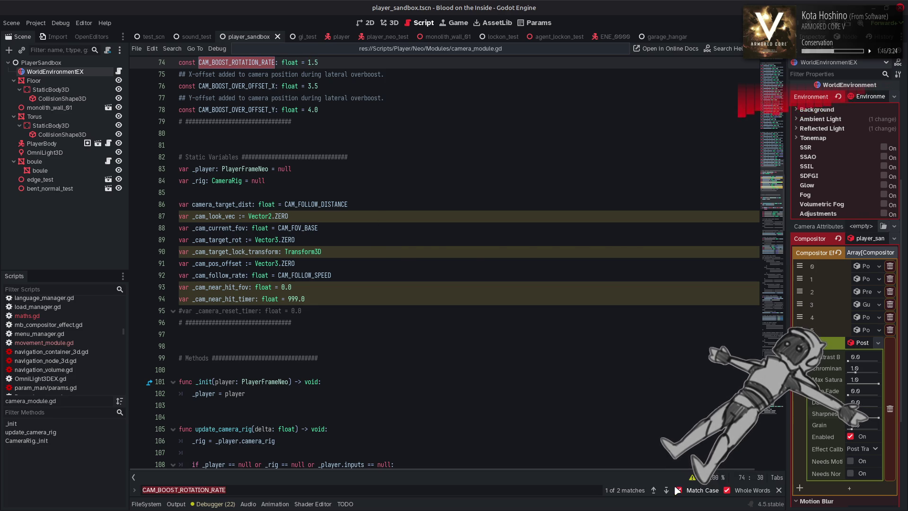
pyautogui.click(667, 491)
pyautogui.click(779, 490)
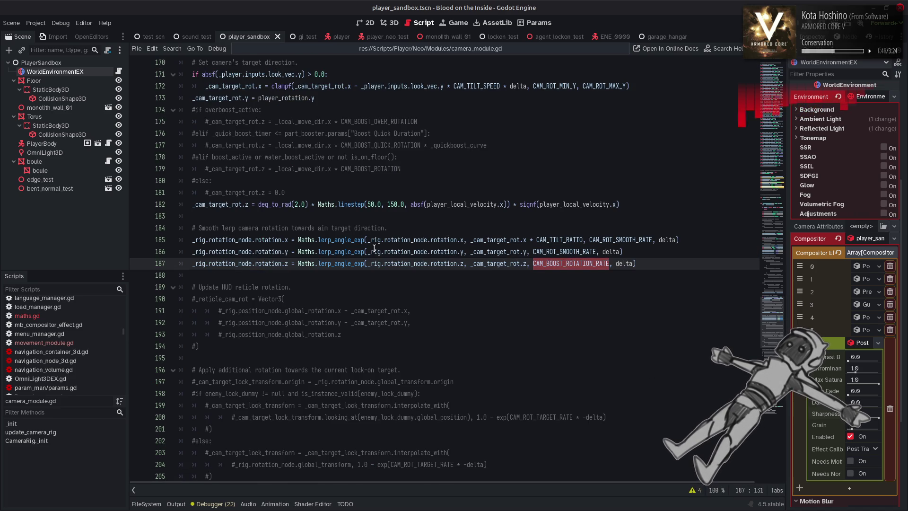
pyautogui.scroll(2, 337, 256)
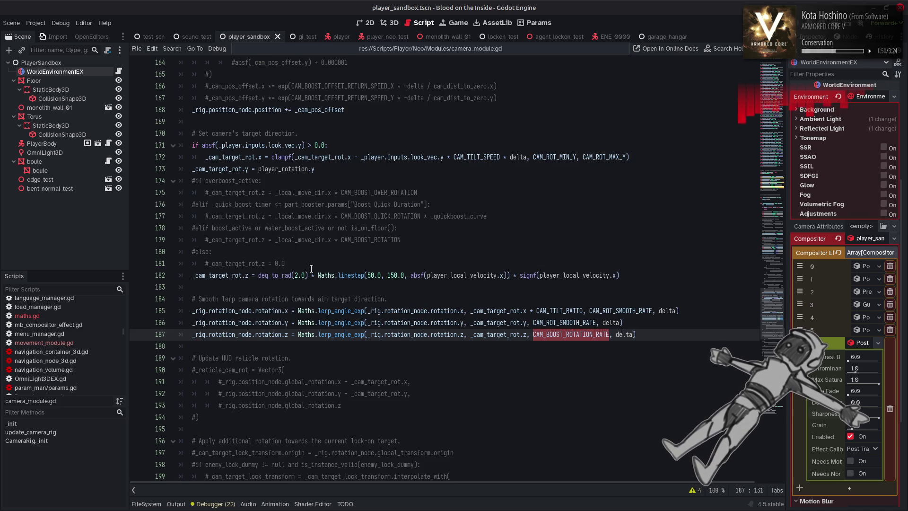
pyautogui.click(298, 276)
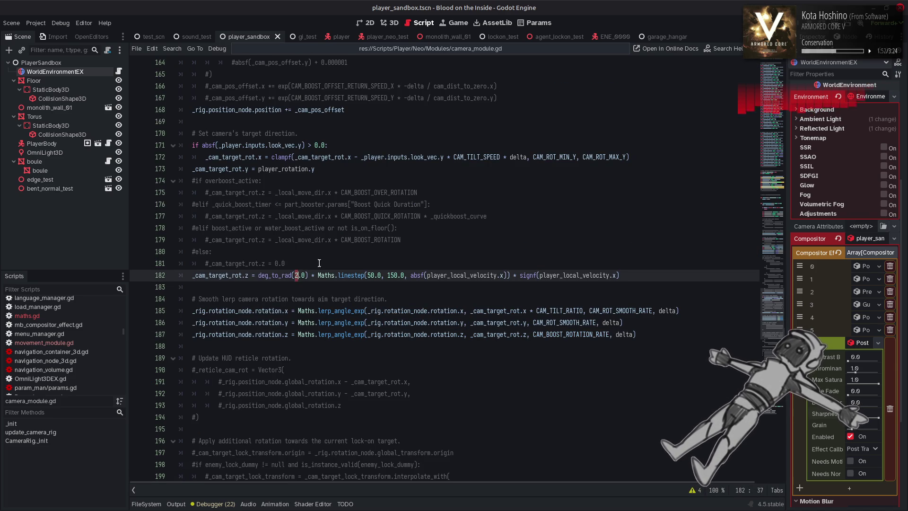
pyautogui.write('5')
pyautogui.hotkey('ctrl', 's')
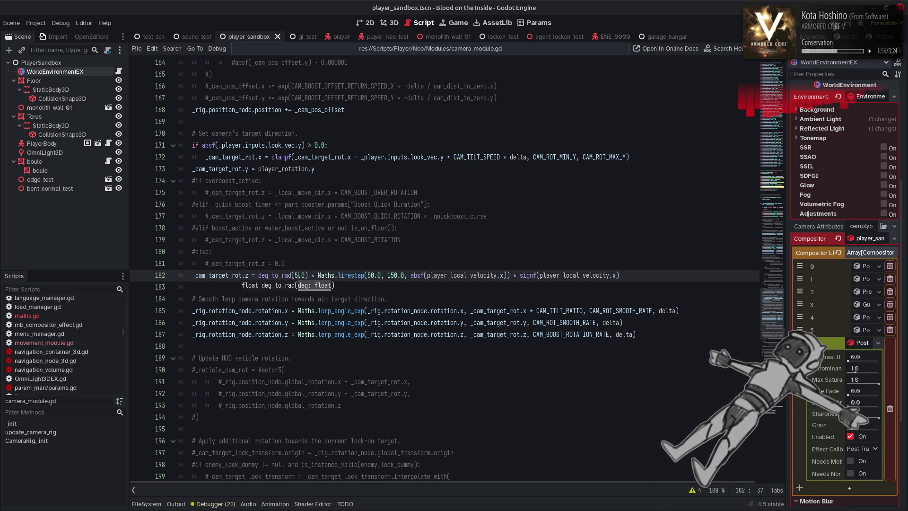
pyautogui.press('F6')
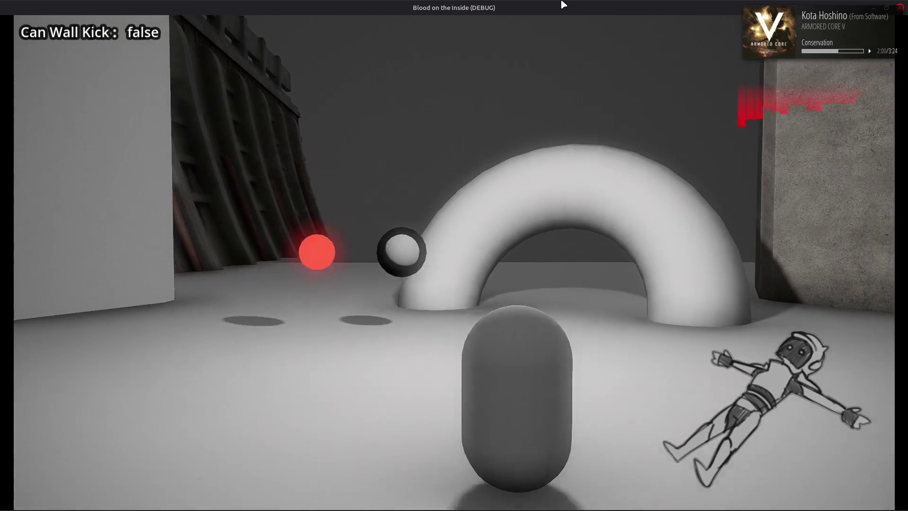
# Swing the capsule left and right repeatedly to judge the 5-degree roll, then close the game
pyautogui.press('a')
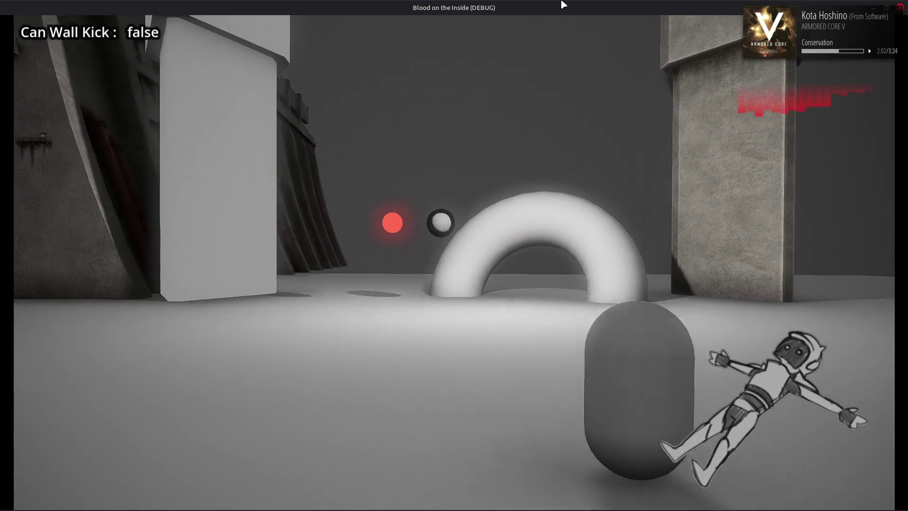
pyautogui.press('a')
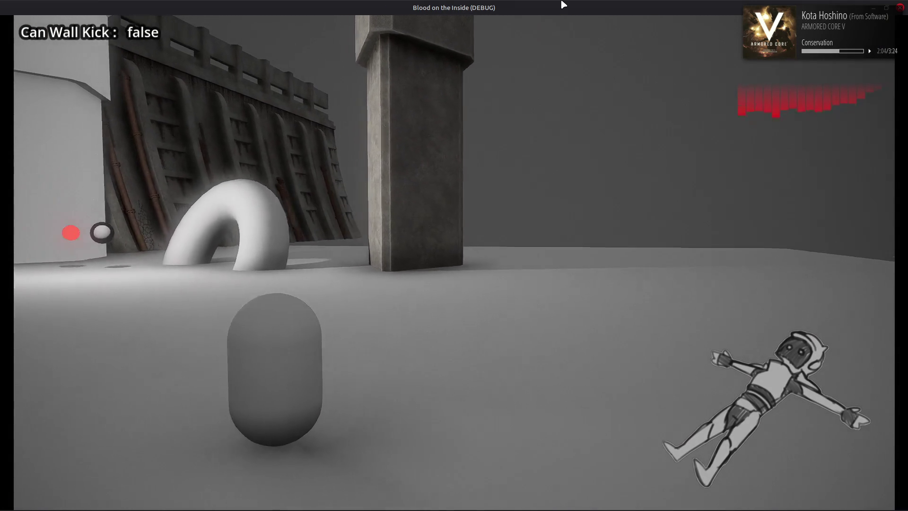
pyautogui.press('d')
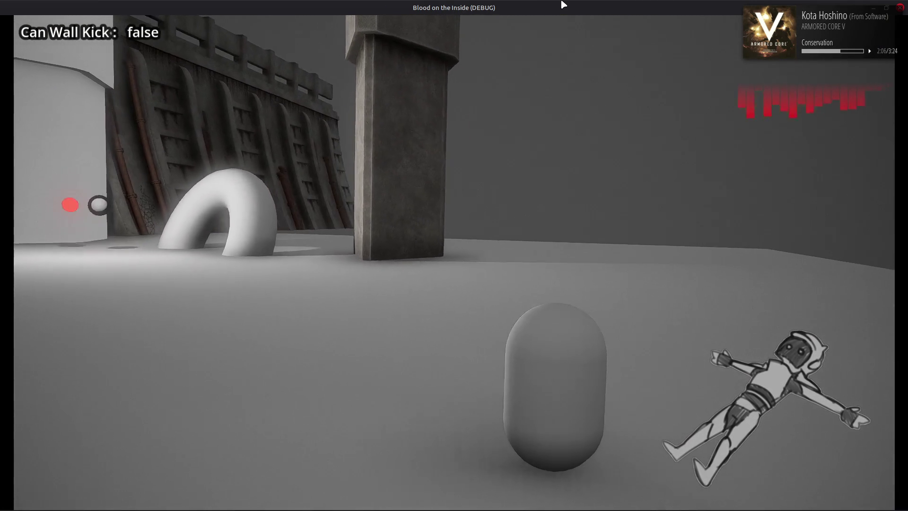
pyautogui.press('a')
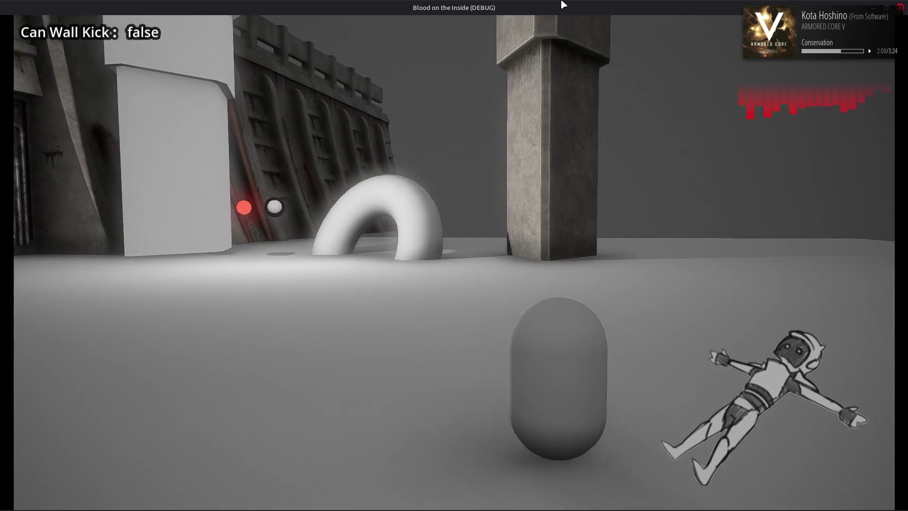
pyautogui.press('a')
pyautogui.press('d')
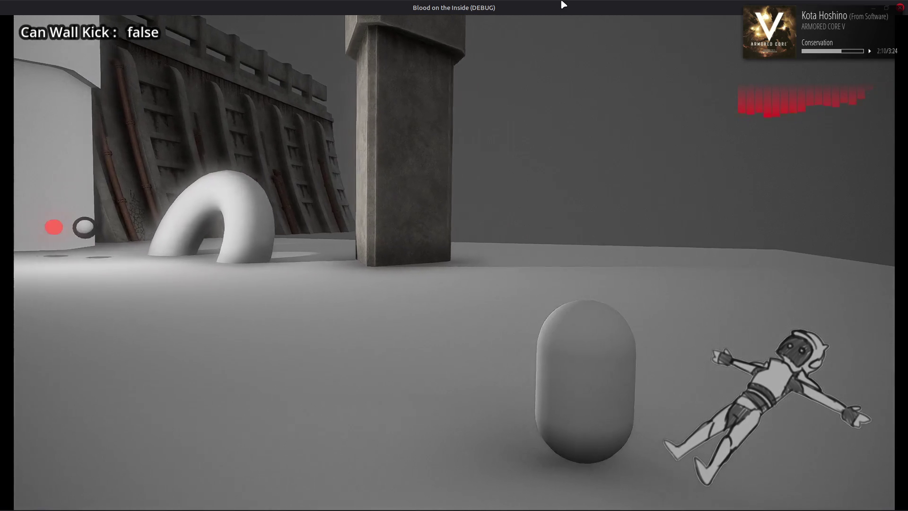
pyautogui.press('a')
pyautogui.press('d')
pyautogui.press('a')
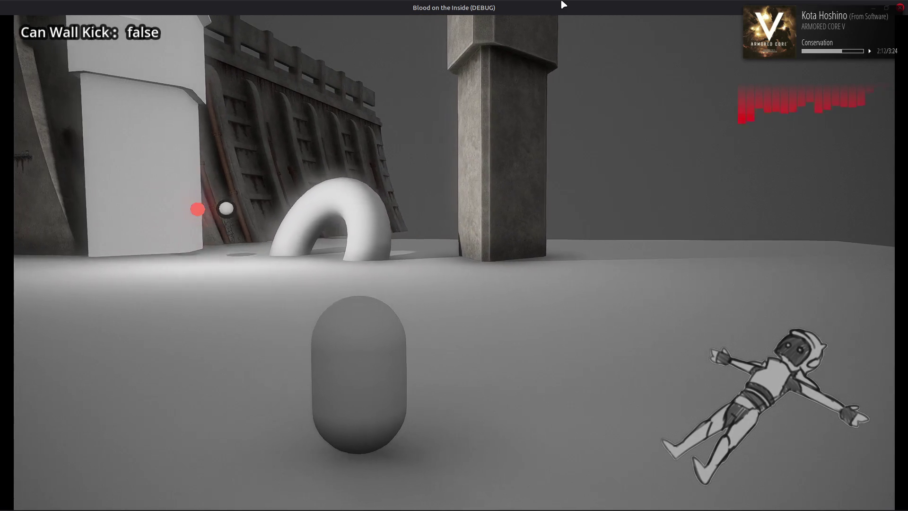
pyautogui.press('d')
pyautogui.press('a')
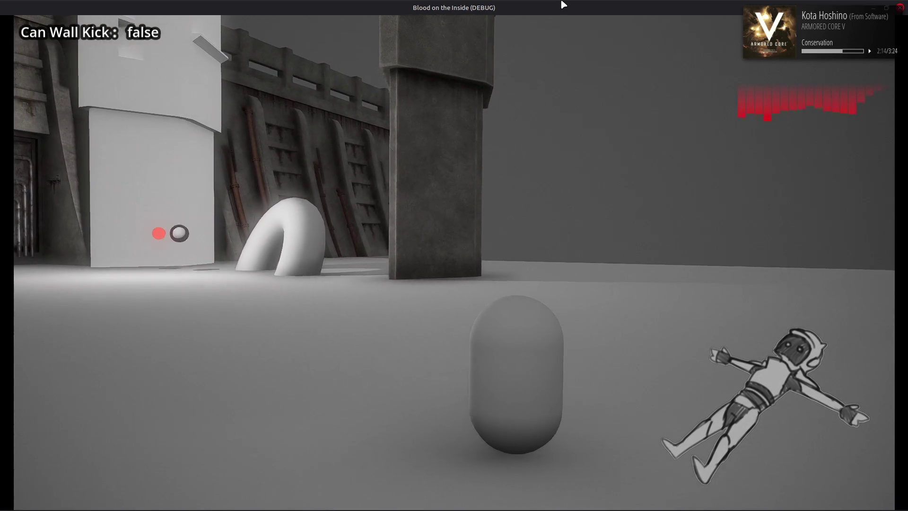
pyautogui.press('d')
pyautogui.press('a')
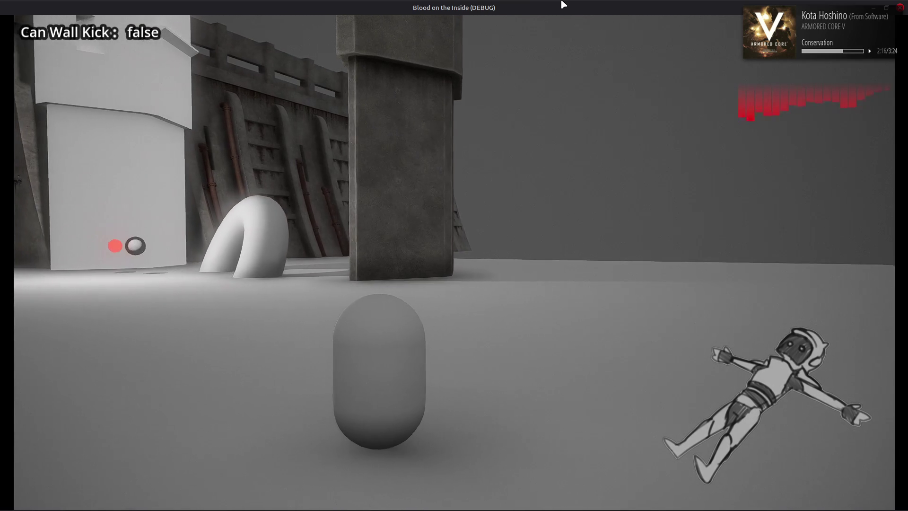
pyautogui.press('a')
pyautogui.press('d')
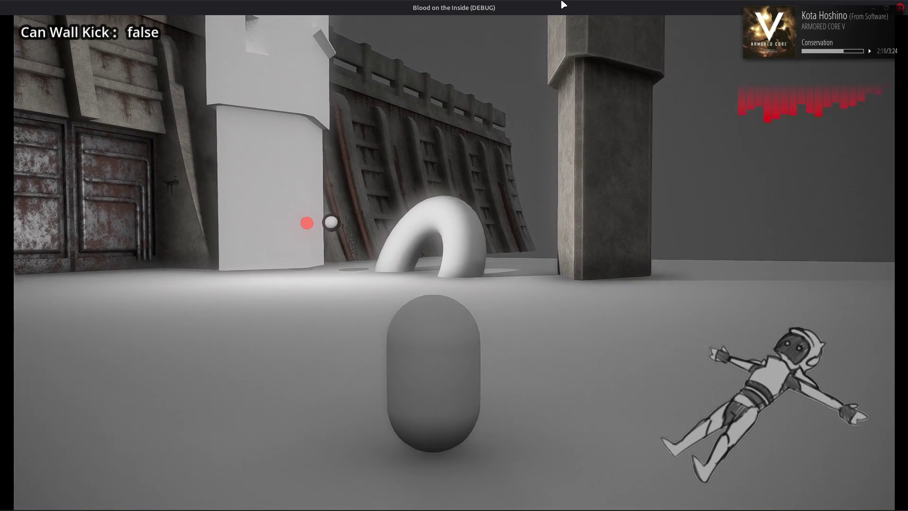
pyautogui.press('d')
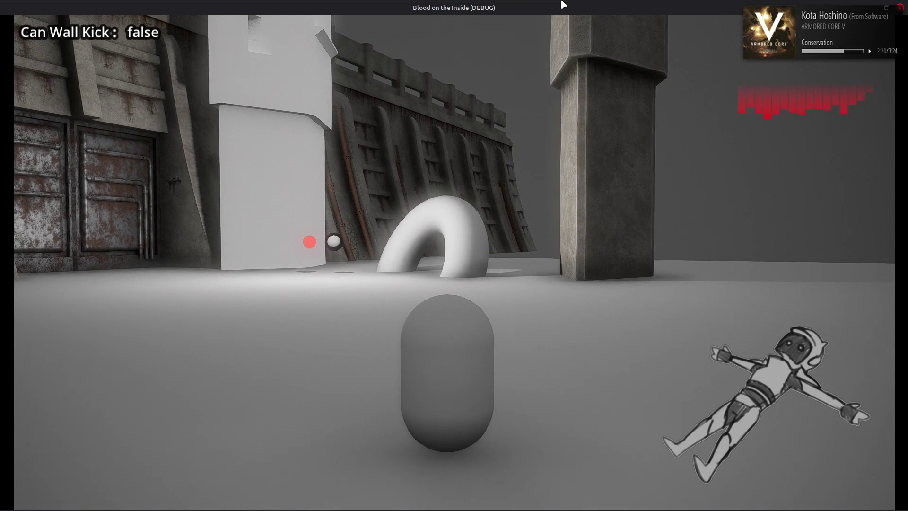
pyautogui.click(900, 8)
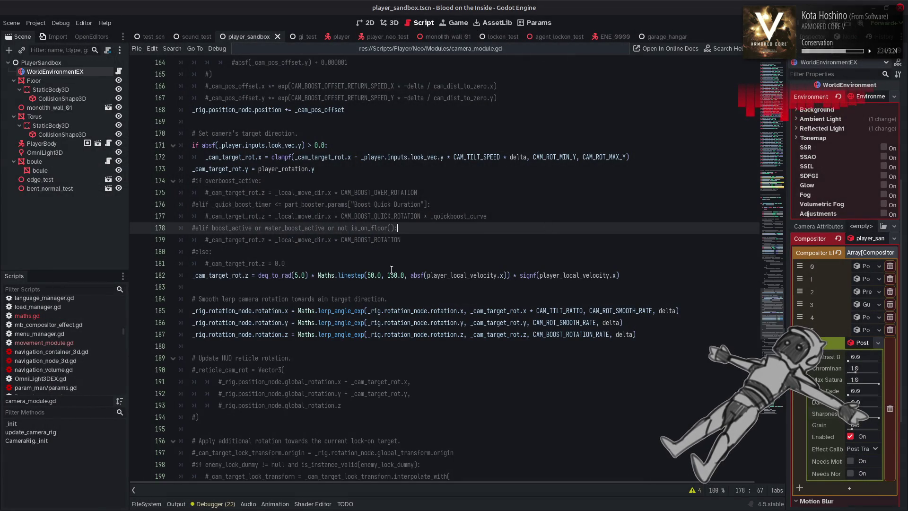
# Jump to the CAM_BOOST_ROTATION_RATE definition and search for its use on line 187
pyautogui.click(392, 270)
pyautogui.hotkey('ctrl', 'z')
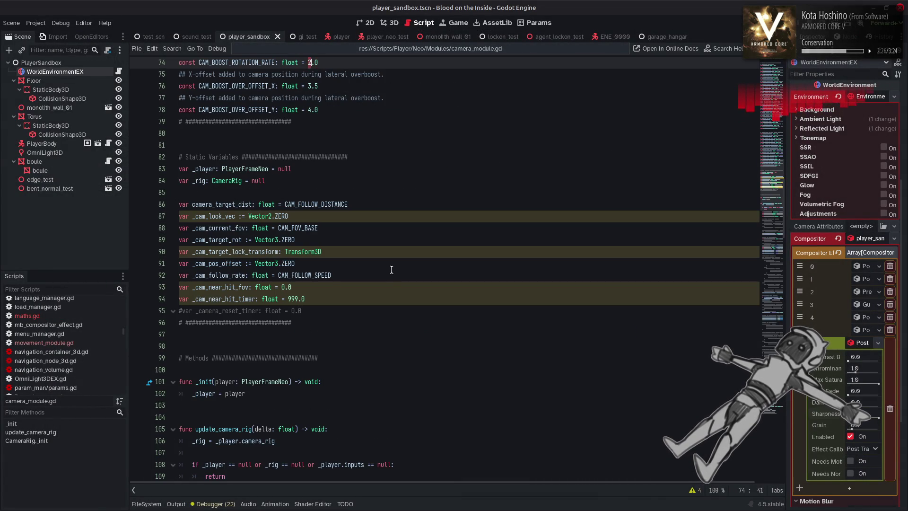
pyautogui.doubleClick(255, 62)
pyautogui.hotkey('ctrl', 'f')
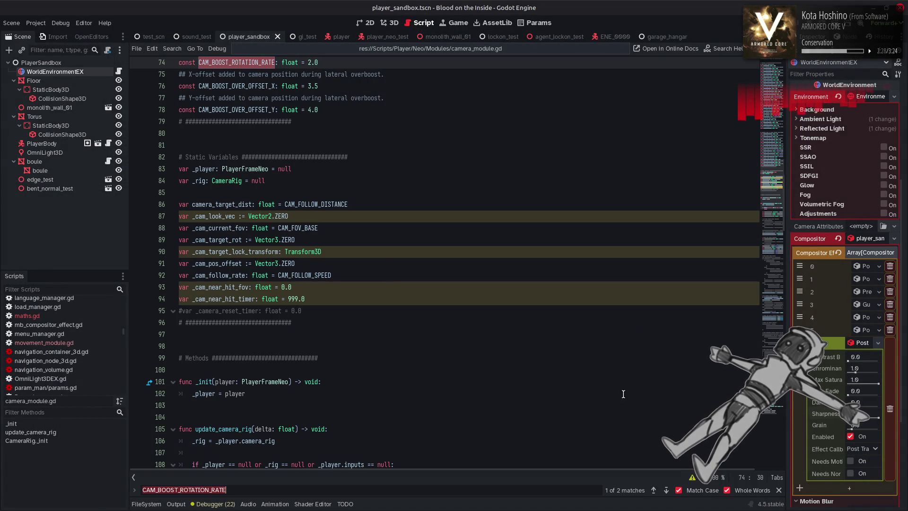
pyautogui.press('Return')
pyautogui.click(778, 490)
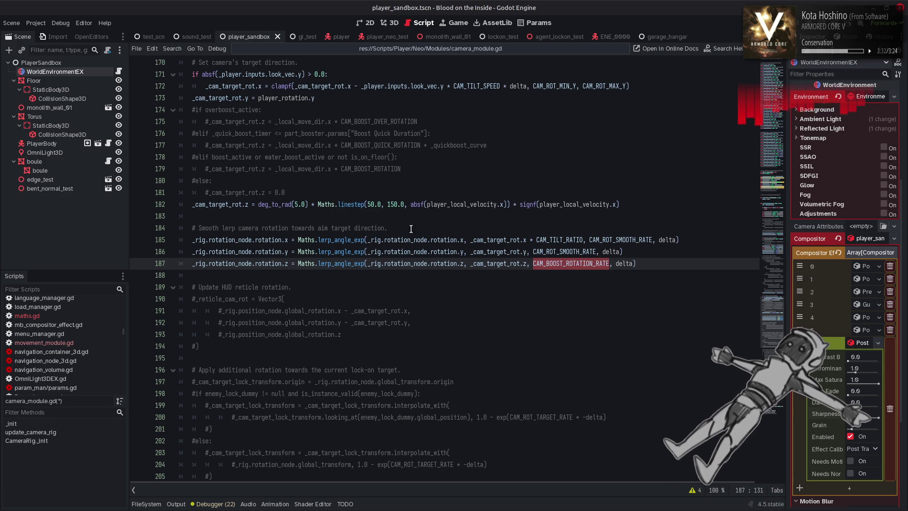
# Save the deg_to_rad(10.0) roll on line 182 and launch the game
pyautogui.click(396, 205)
pyautogui.scroll(2, 374, 274)
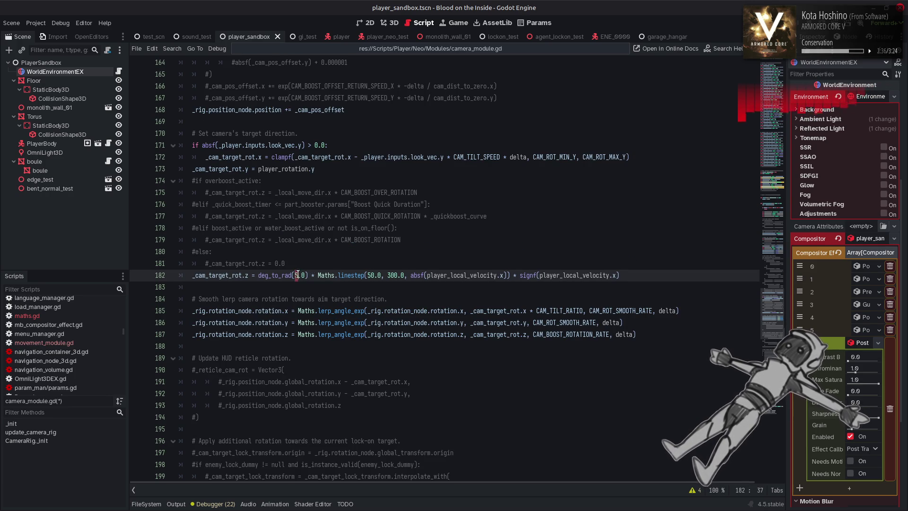
pyautogui.hotkey('ctrl', 's')
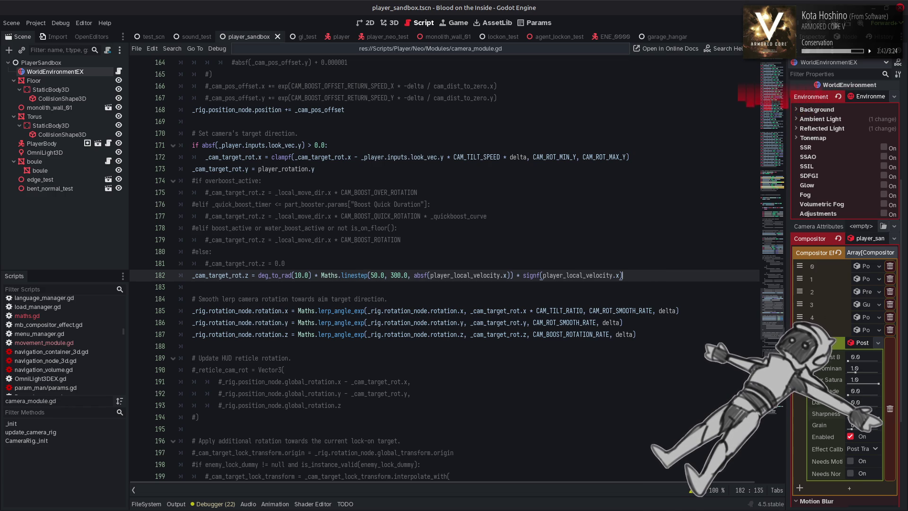
pyautogui.press('F5')
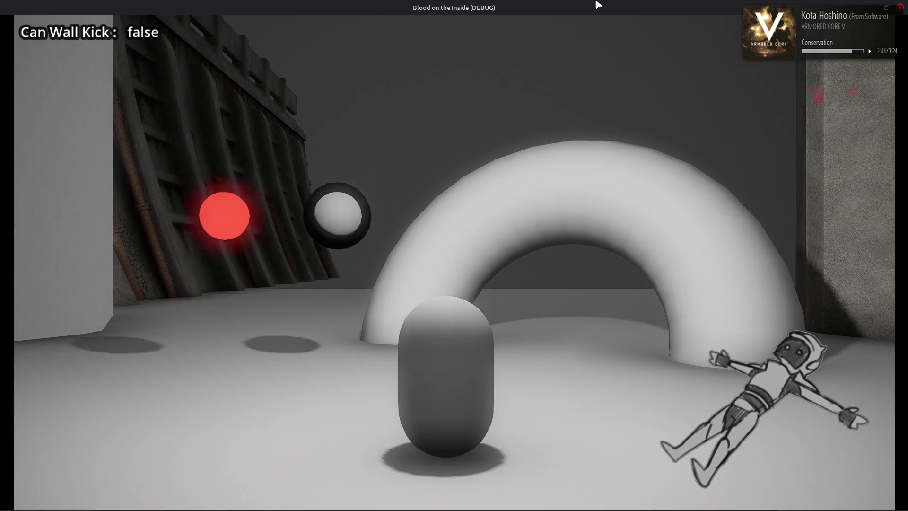
# Walk and strafe the player left and right past the arch to watch the 10-degree camera tilt
pyautogui.press('s')
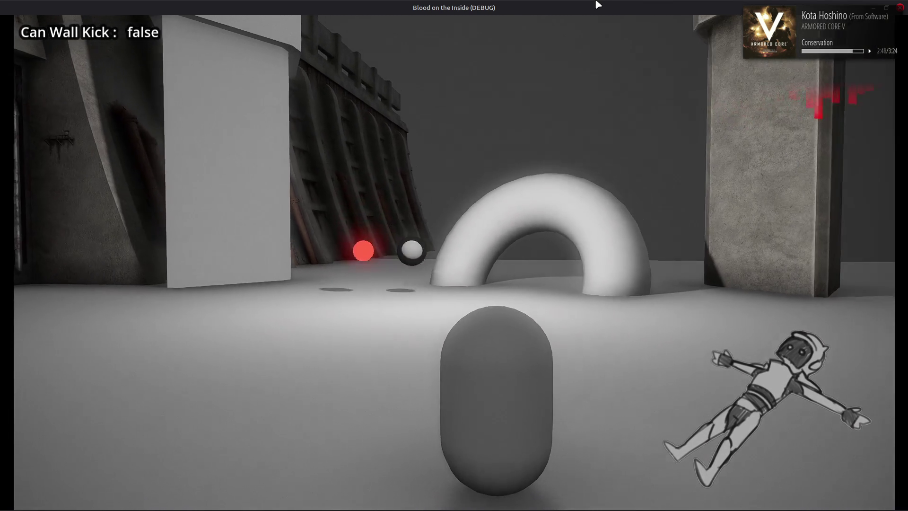
pyautogui.press('d')
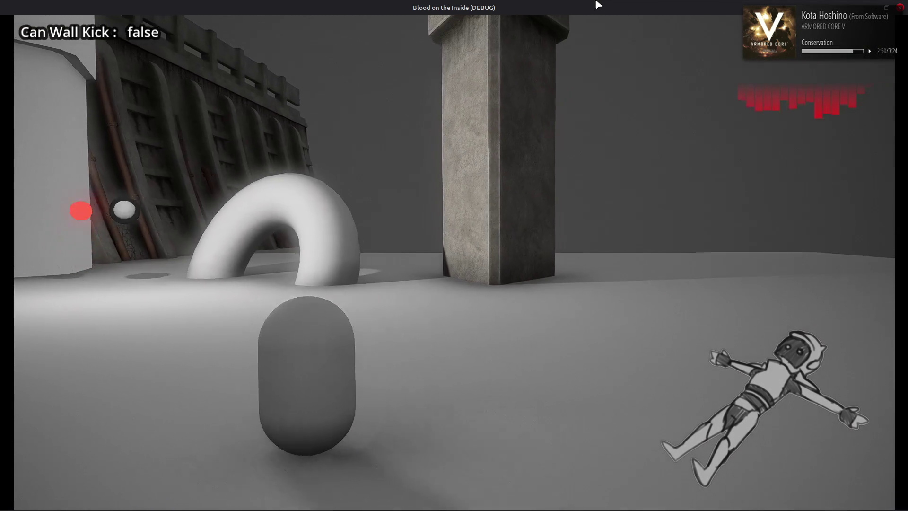
pyautogui.press('d')
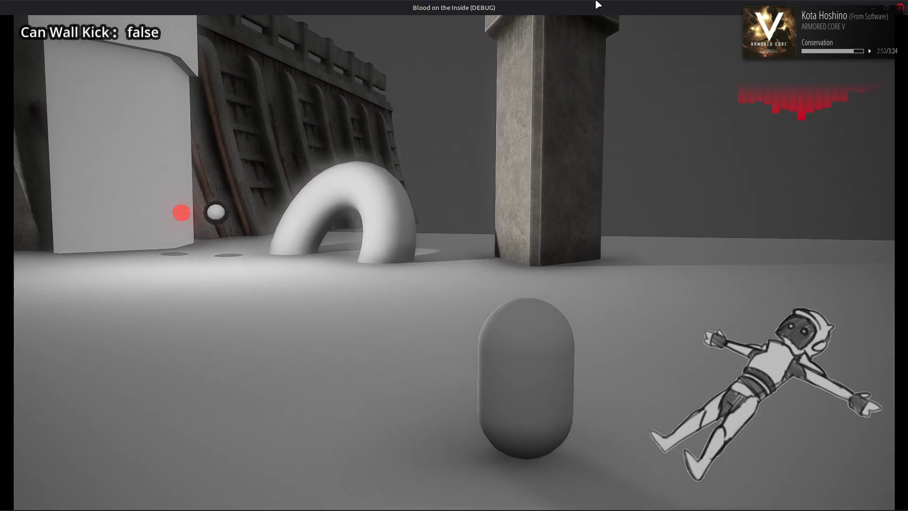
pyautogui.press('d')
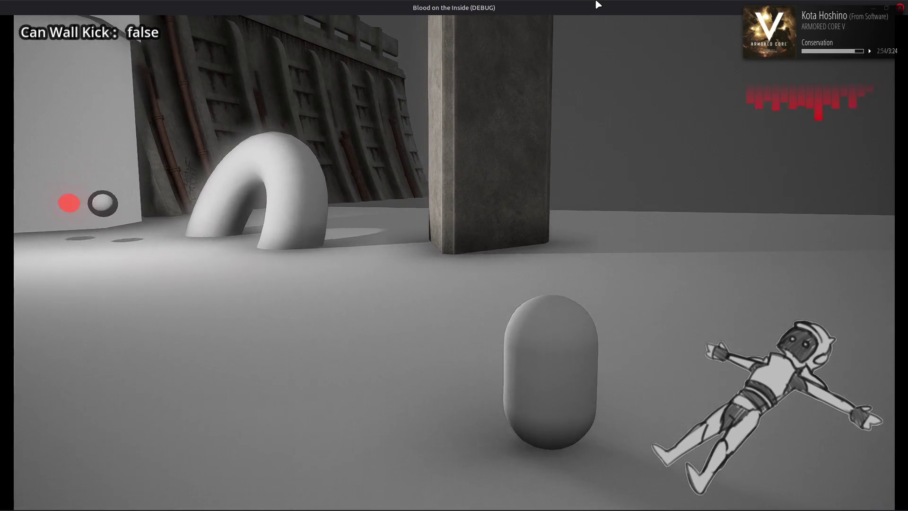
pyautogui.press('a')
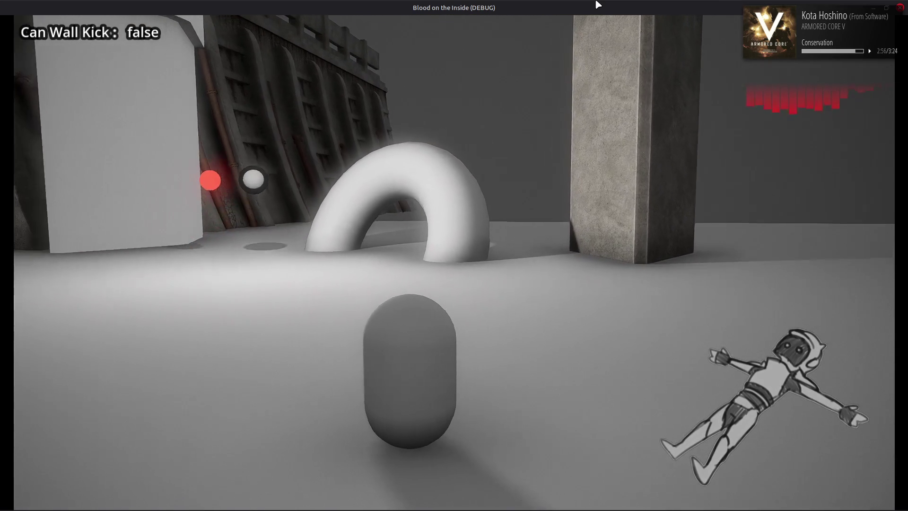
pyautogui.press('d')
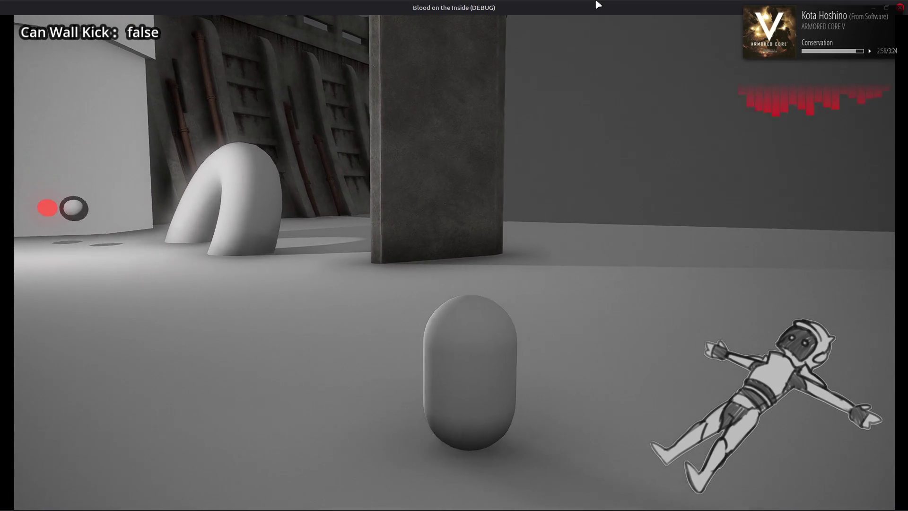
pyautogui.press('a')
pyautogui.press('w')
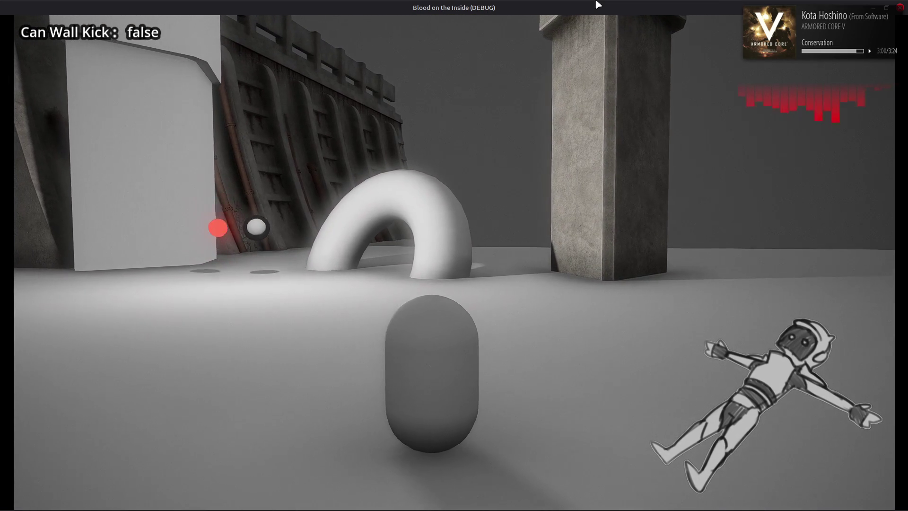
pyautogui.press('a')
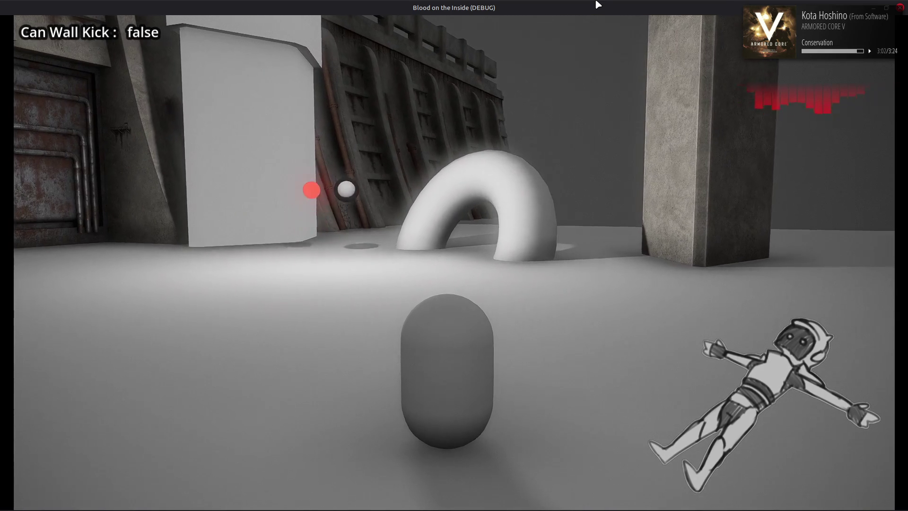
pyautogui.press('d')
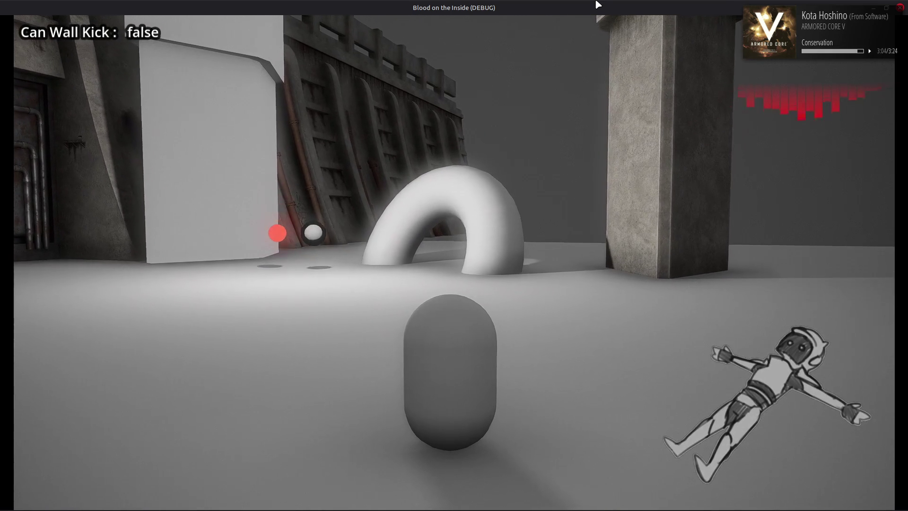
pyautogui.press('d')
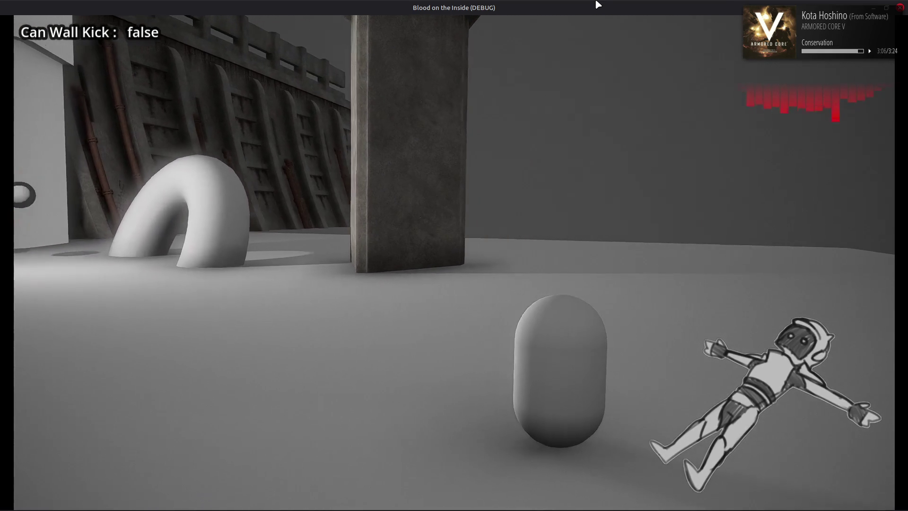
pyautogui.press('a')
pyautogui.press('d')
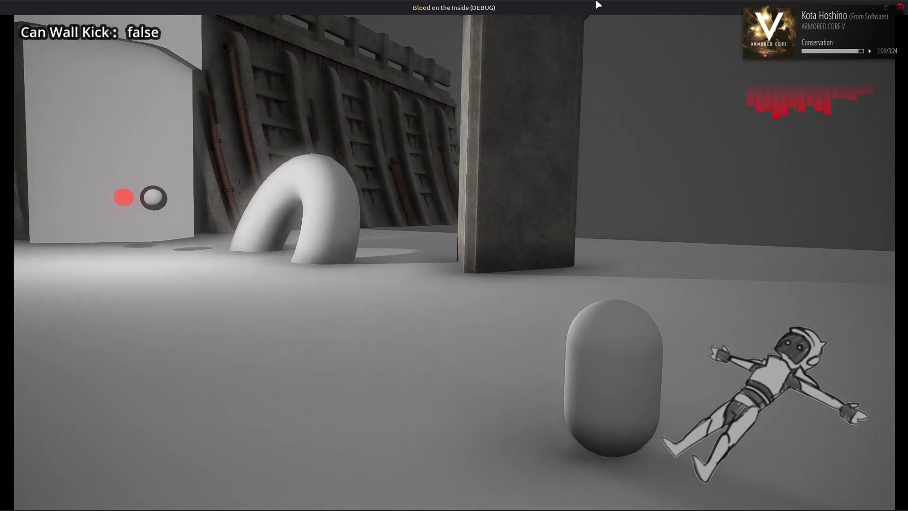
pyautogui.press('d')
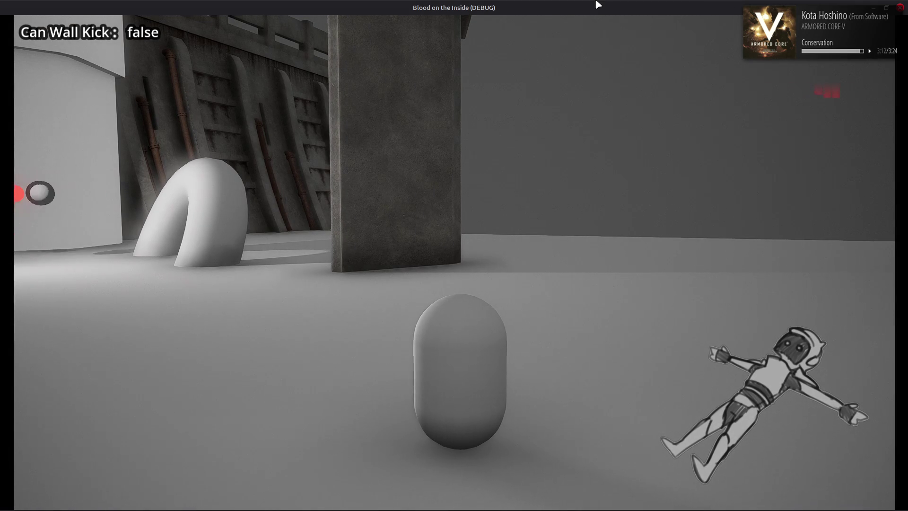
pyautogui.press('a')
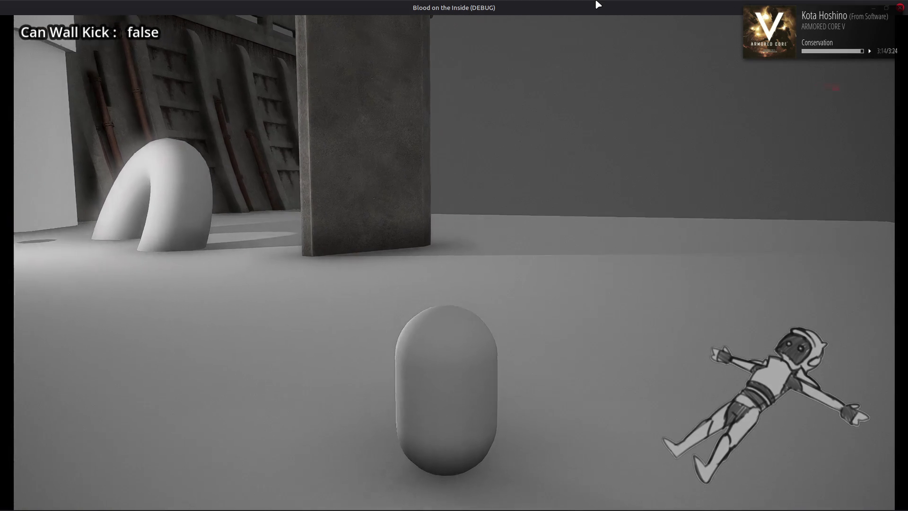
# Rapidly alternate strafing directions to stress the camera roll, then stop the game
pyautogui.press('d')
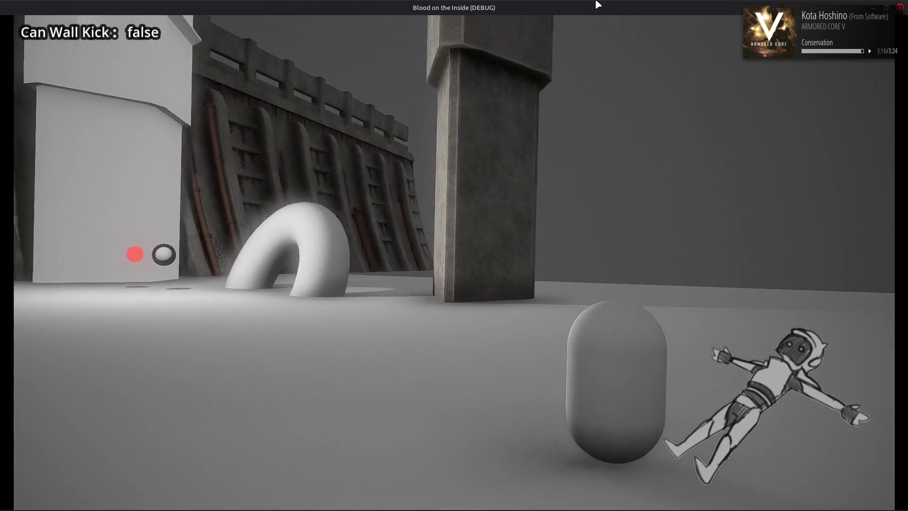
pyautogui.press('a')
pyautogui.press('d')
pyautogui.press('a')
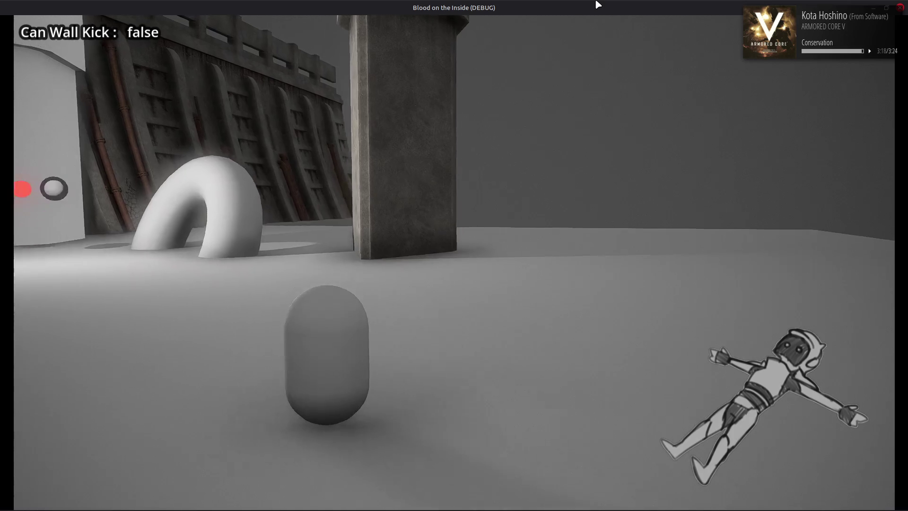
pyautogui.press('d')
pyautogui.press('a')
pyautogui.press('a')
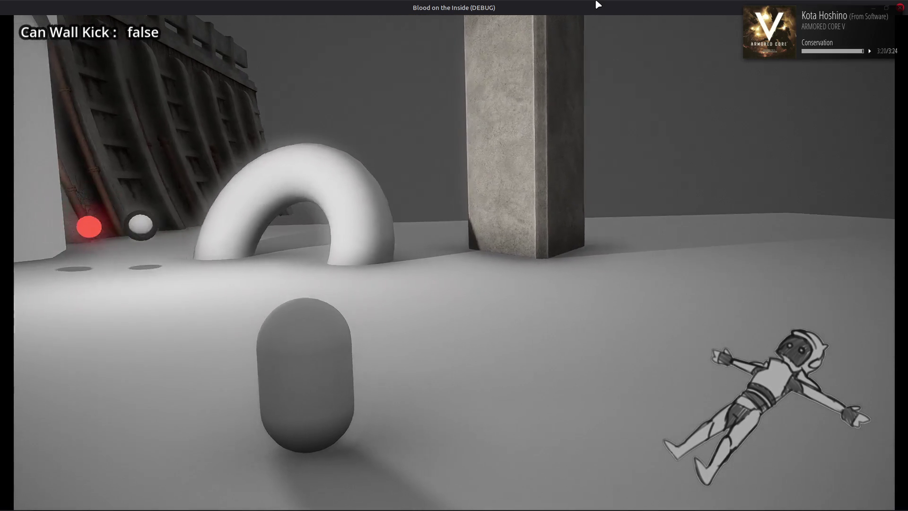
pyautogui.press('d')
pyautogui.press('a')
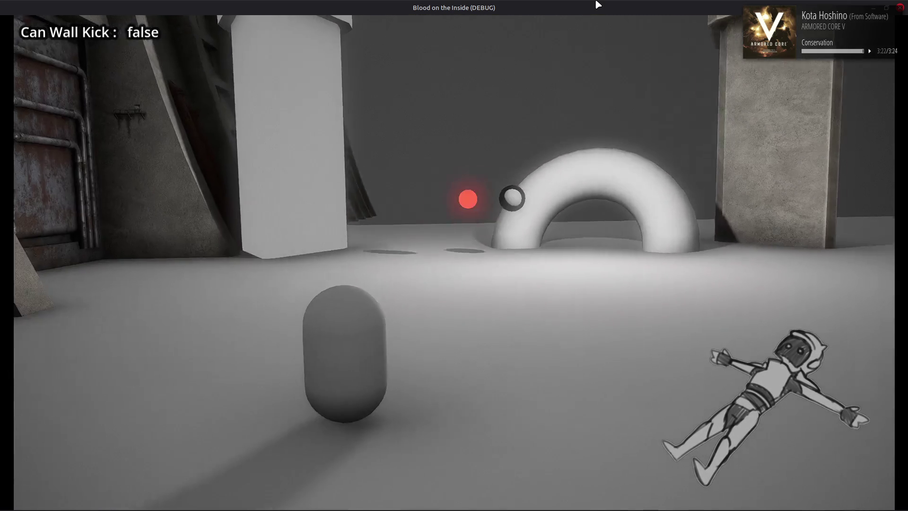
pyautogui.press('d')
pyautogui.press('a')
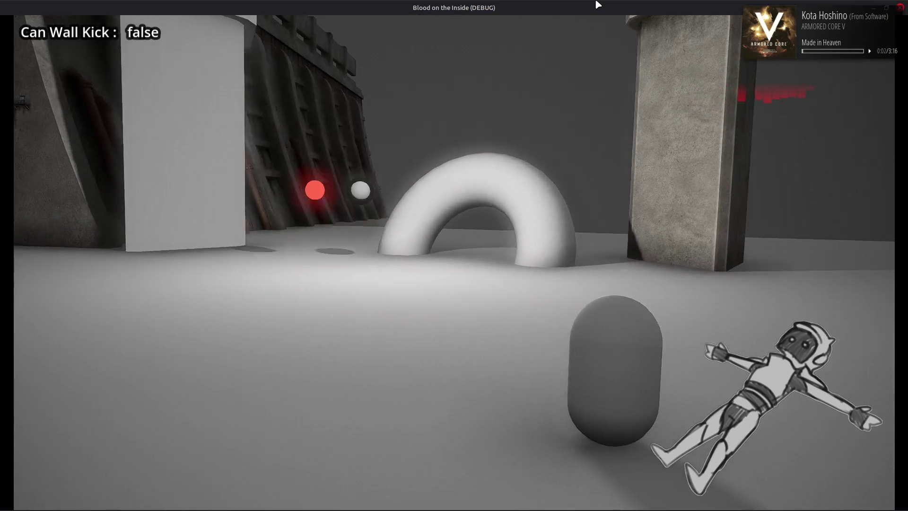
pyautogui.press('a')
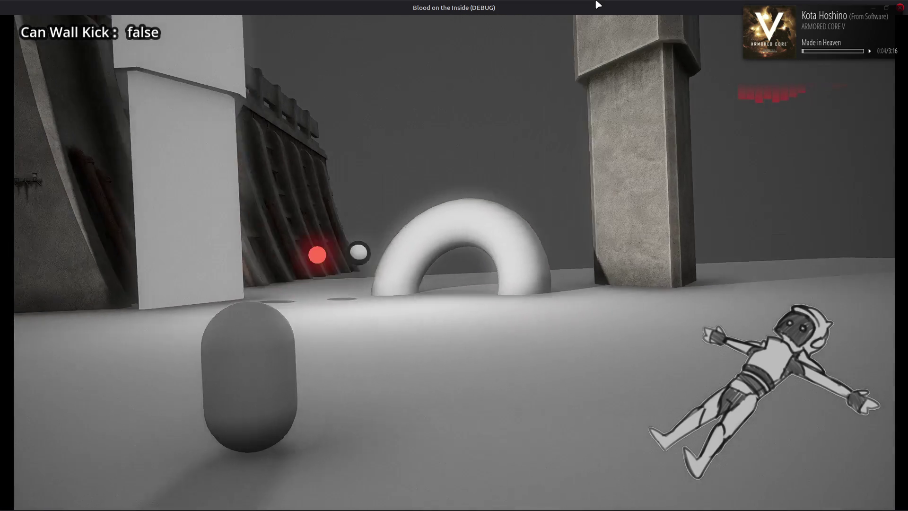
pyautogui.press('d')
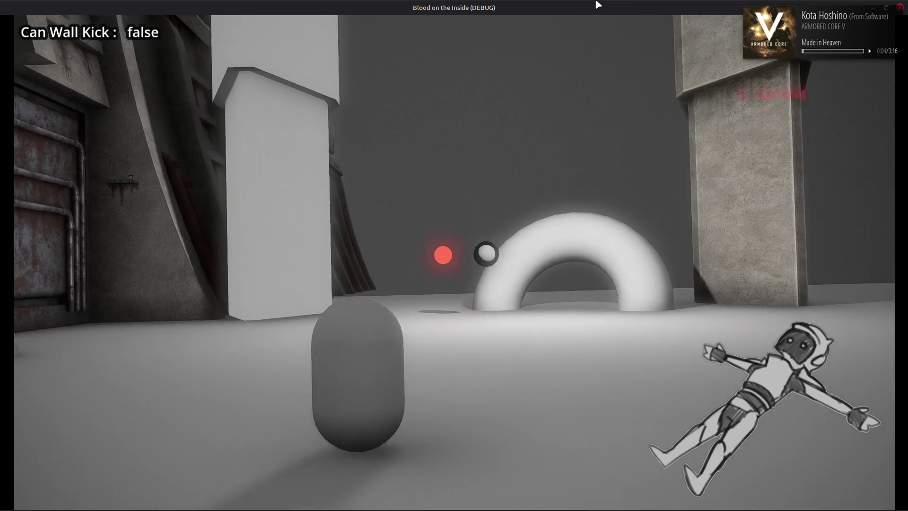
pyautogui.press('a')
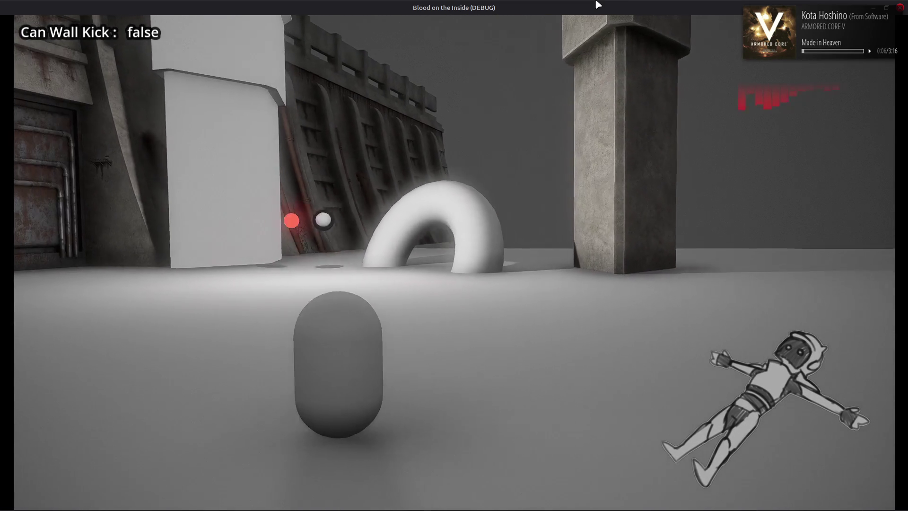
pyautogui.press('d')
pyautogui.press('a')
pyautogui.press('d')
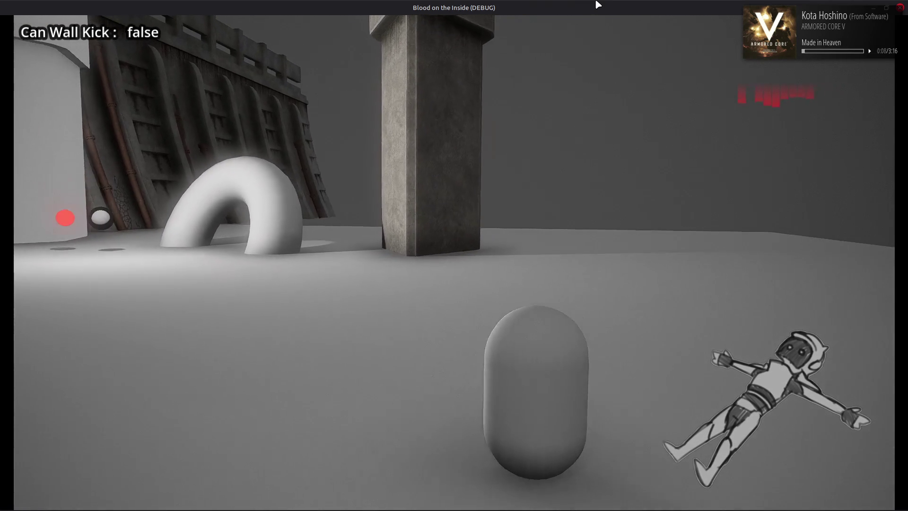
pyautogui.press('a')
pyautogui.press('d')
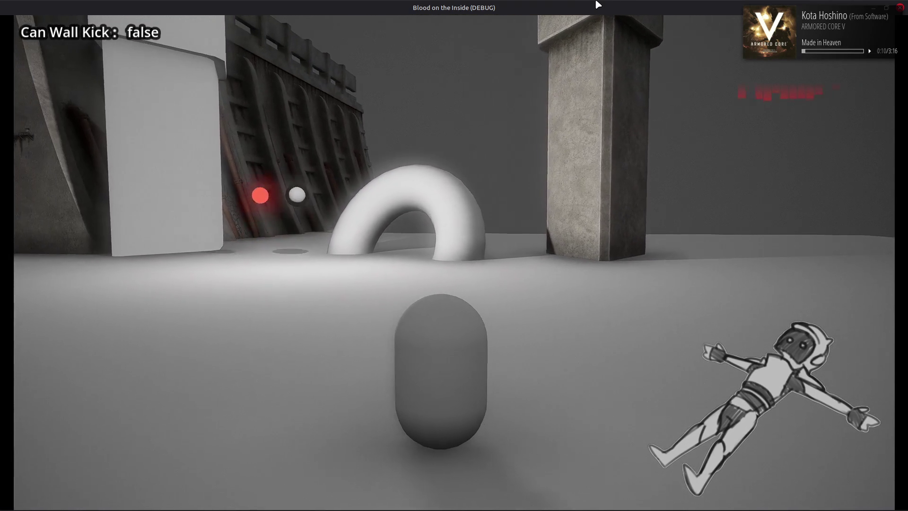
pyautogui.press('d')
pyautogui.press('a')
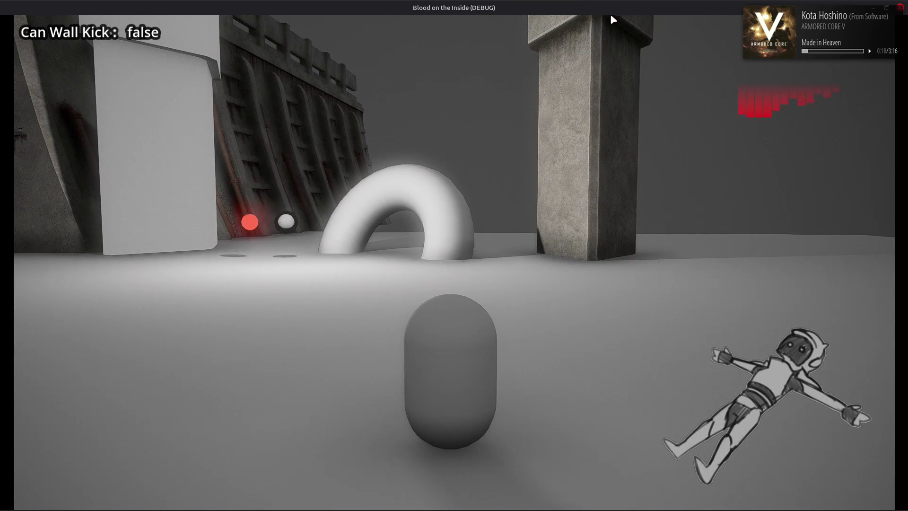
pyautogui.press('F8')
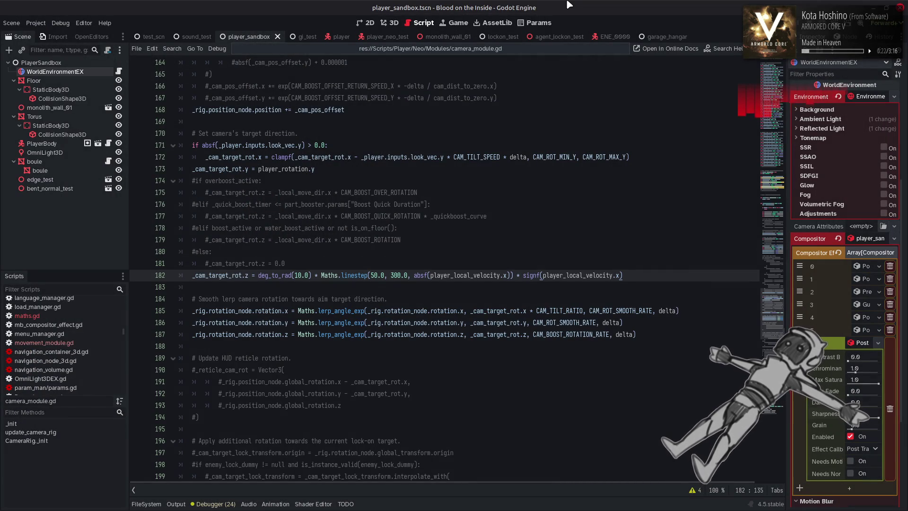
# Save camera_module.gd, then bring up Update Manager from the system tray update icon
pyautogui.click(561, 210)
pyautogui.hotkey('ctrl', 's')
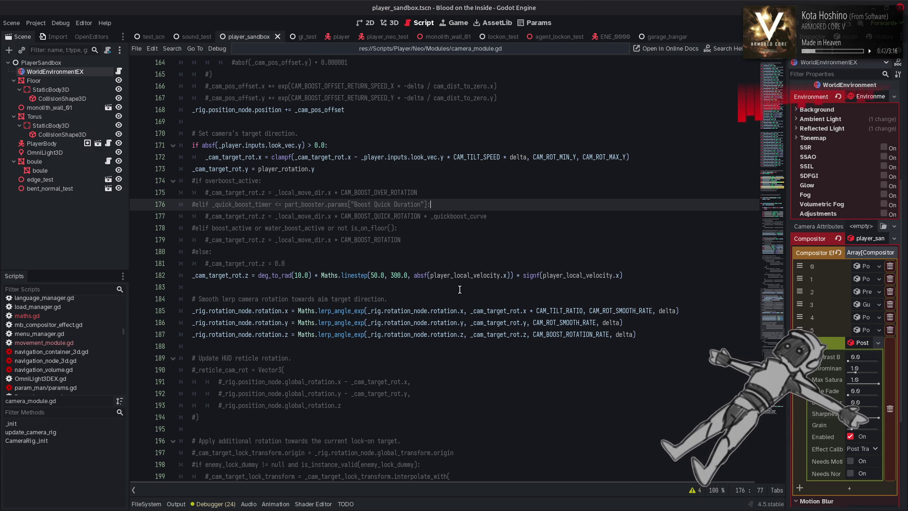
pyautogui.moveTo(141, 509)
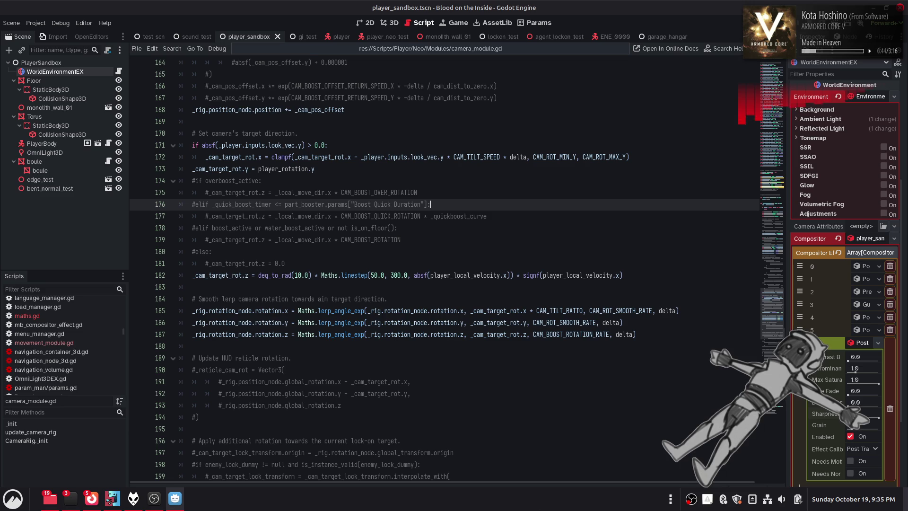
pyautogui.click(739, 504)
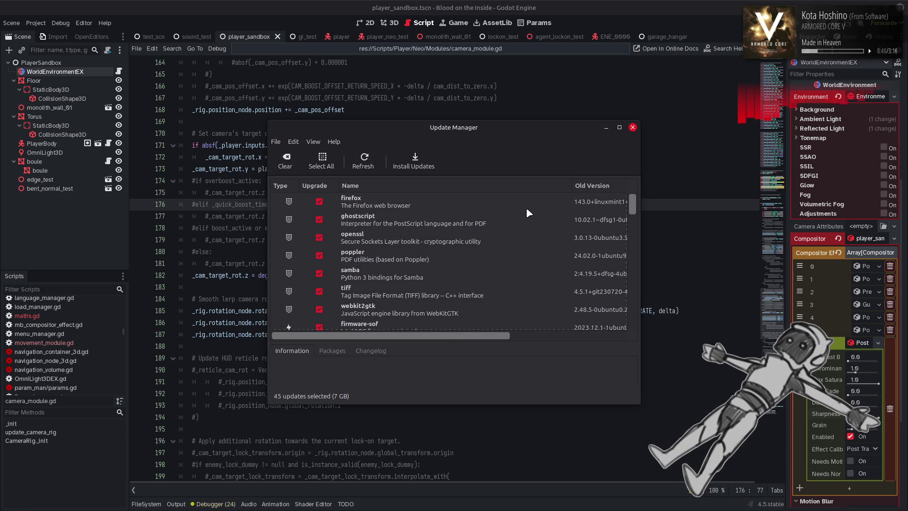
# Look through the 45 pending updates and close Update Manager without installing anything
pyautogui.scroll(-10, 524, 214)
pyautogui.scroll(-10, 523, 212)
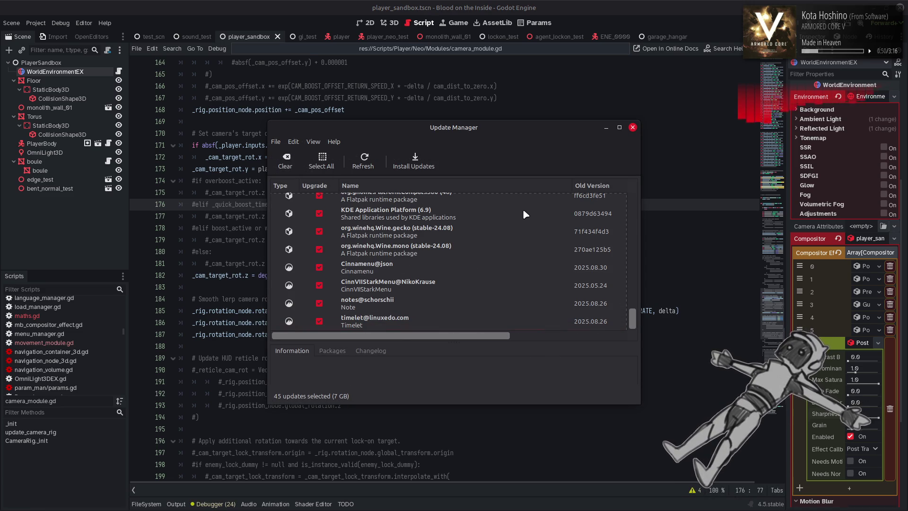
pyautogui.scroll(5, 515, 220)
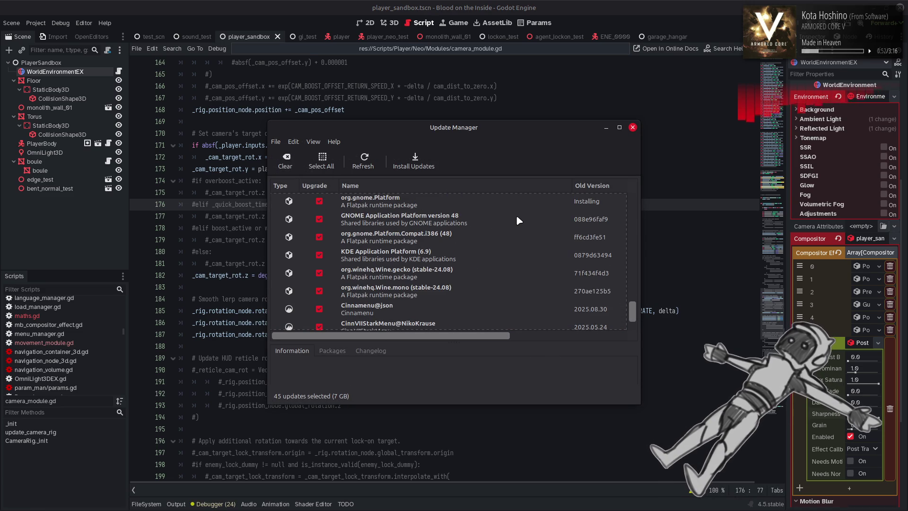
pyautogui.scroll(5, 522, 214)
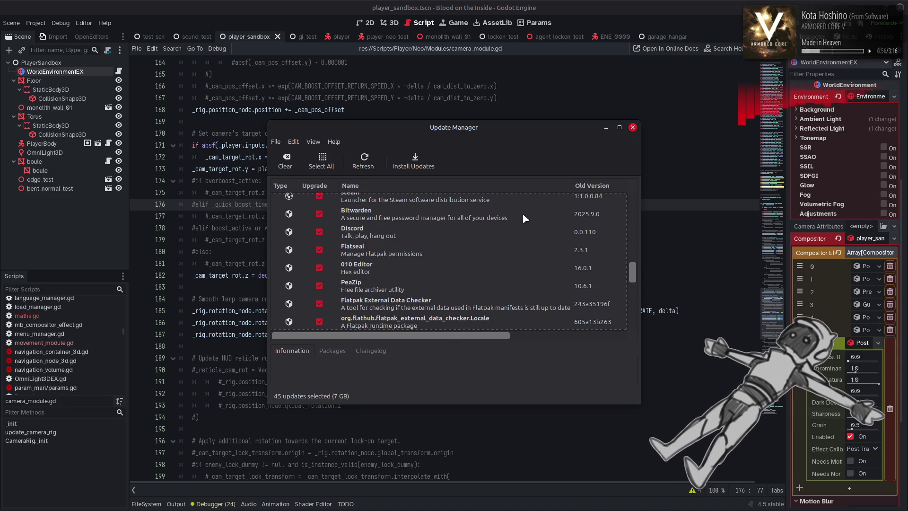
pyautogui.scroll(3, 524, 217)
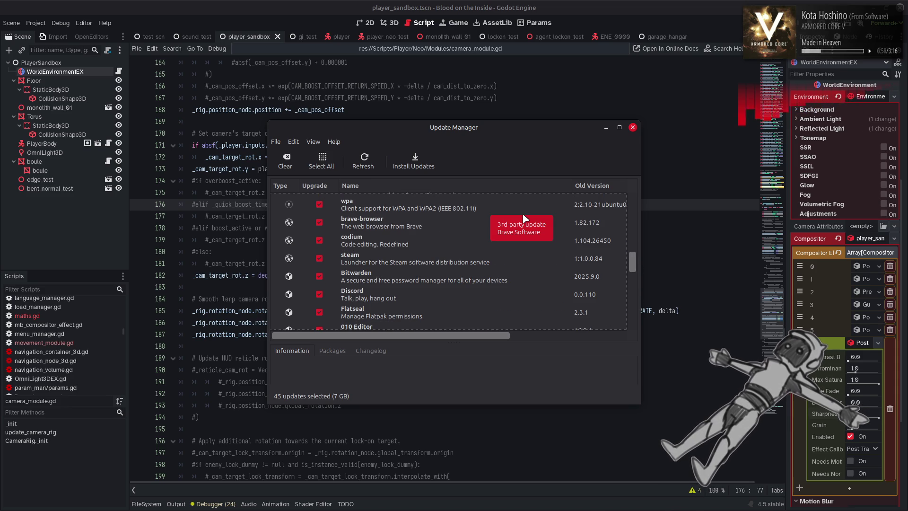
pyautogui.scroll(5, 523, 217)
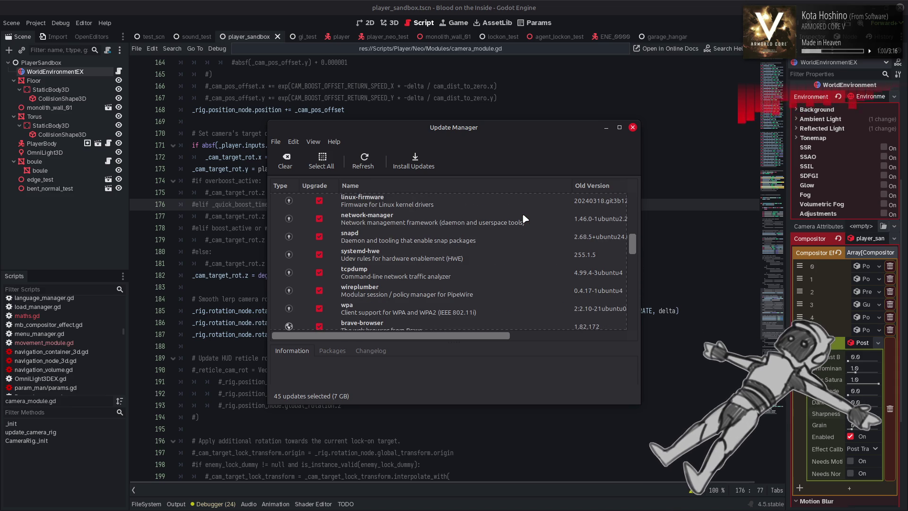
pyautogui.scroll(4, 524, 218)
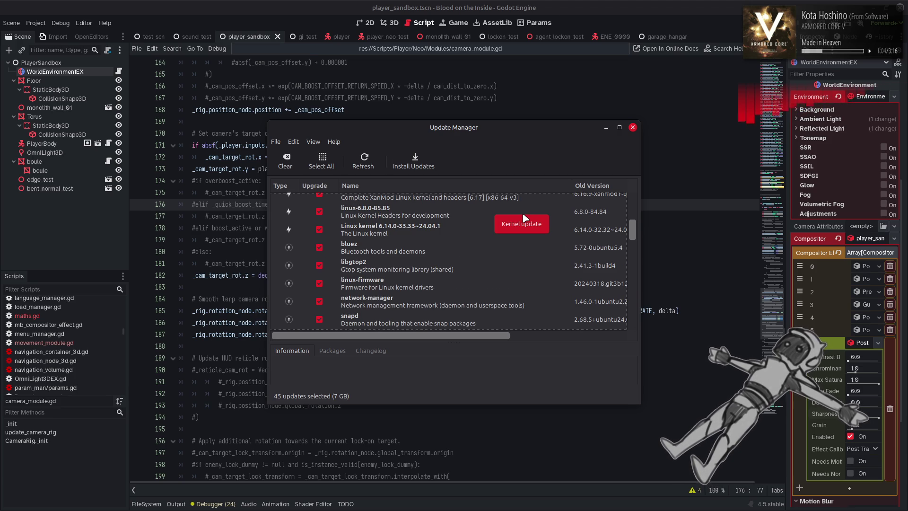
pyautogui.scroll(3, 524, 218)
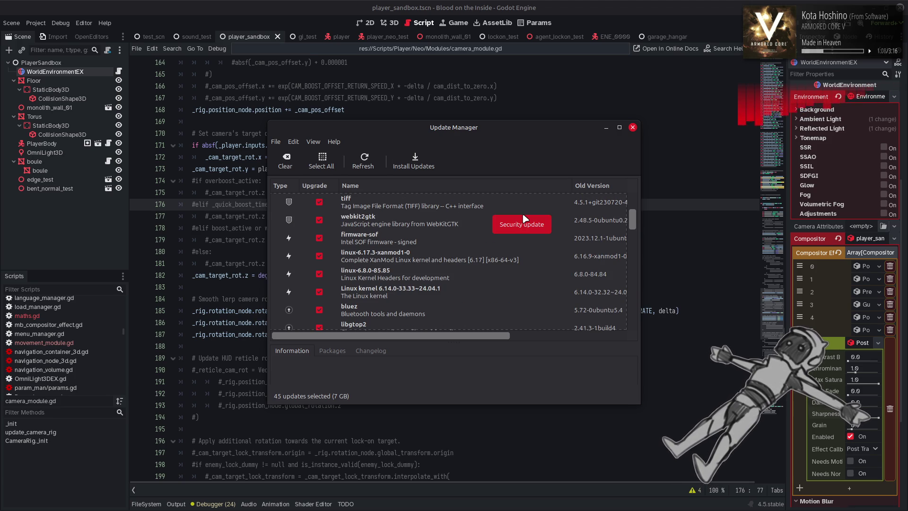
pyautogui.scroll(4, 524, 218)
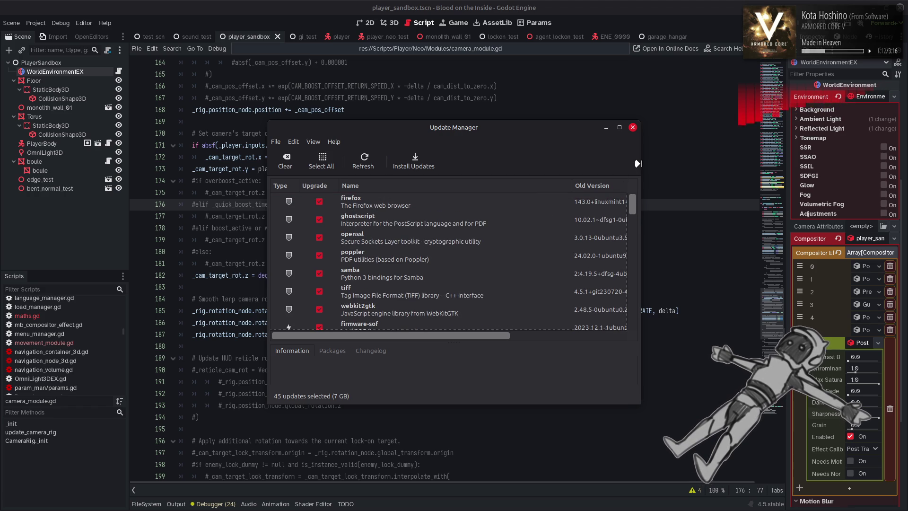
pyautogui.click(634, 128)
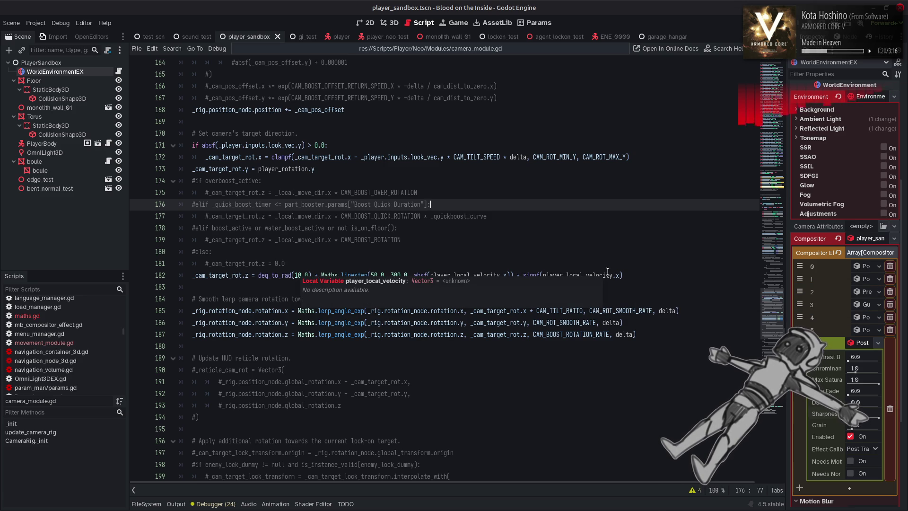
# Bring the Firefox window with the Drag equation Wikipedia article to the front
pyautogui.click(491, 252)
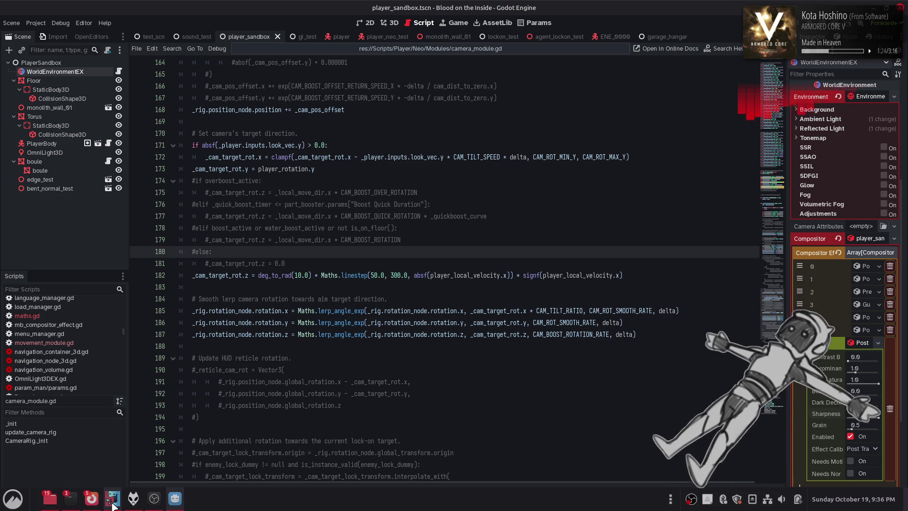
pyautogui.moveTo(96, 505)
pyautogui.click(164, 453)
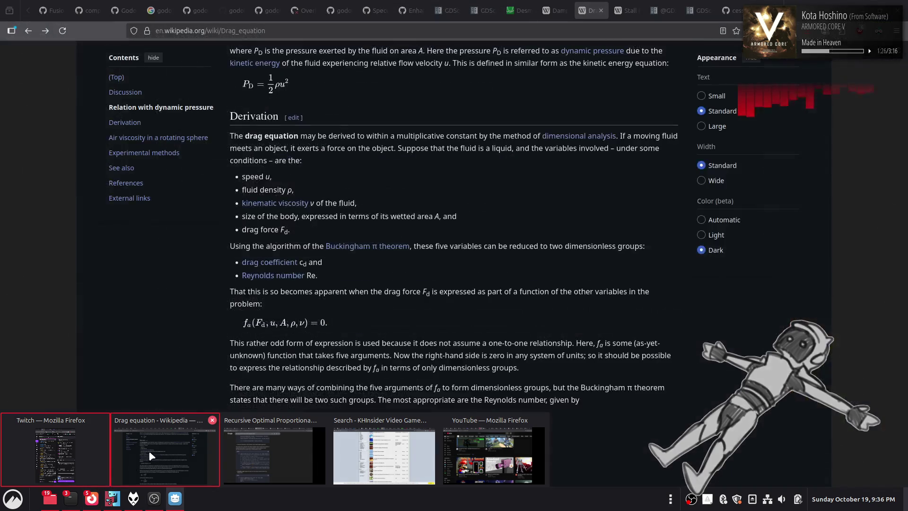
# In a new tab, search 'meters per second to kilometers per hour' and convert 450 m/s, giving 1620 km/h
pyautogui.rightClick(594, 14)
pyautogui.click(602, 20)
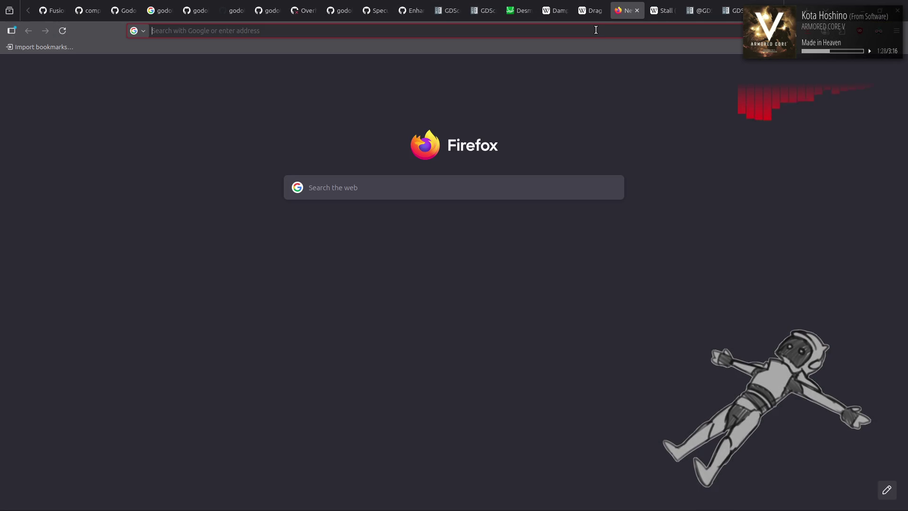
pyautogui.write('meter')
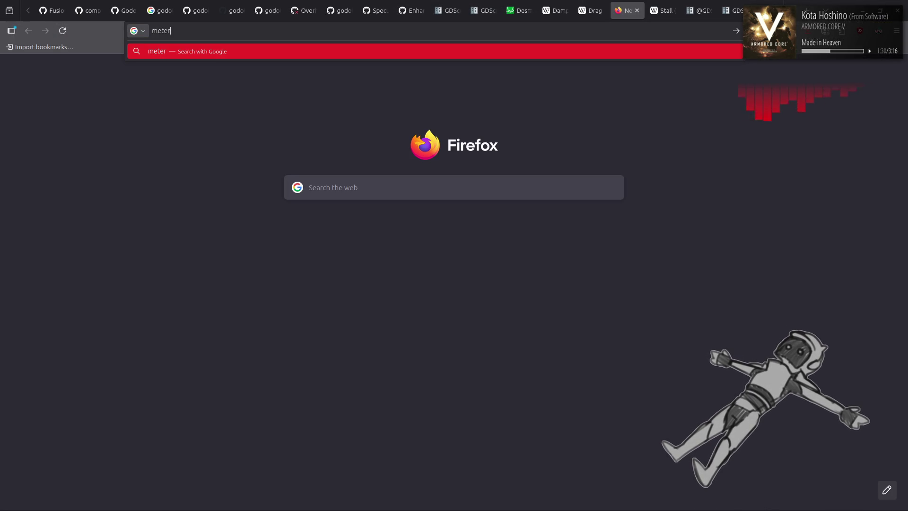
pyautogui.write('s per second ')
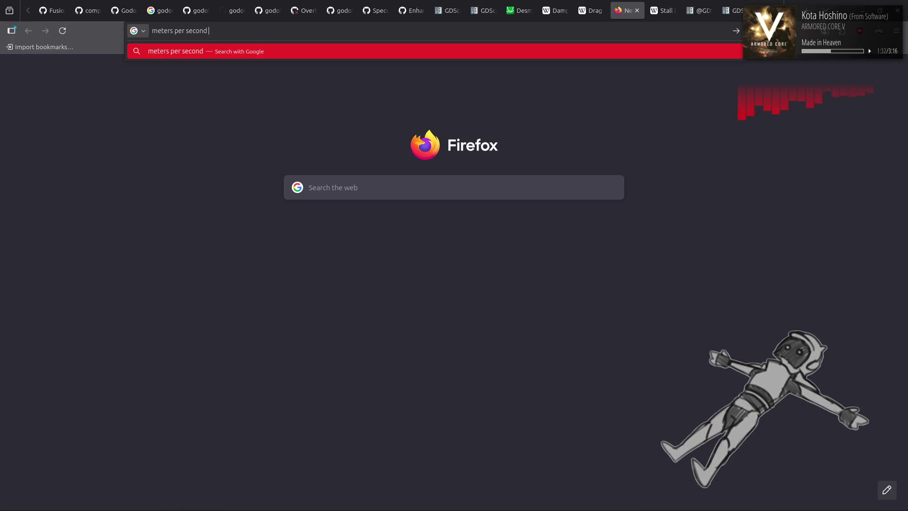
pyautogui.write('to kilom')
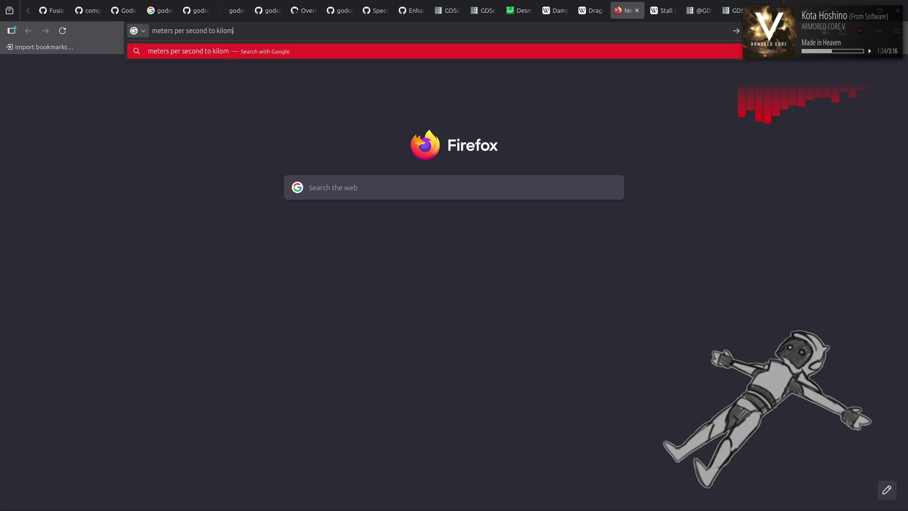
pyautogui.write('eters per hour')
pyautogui.press('Return')
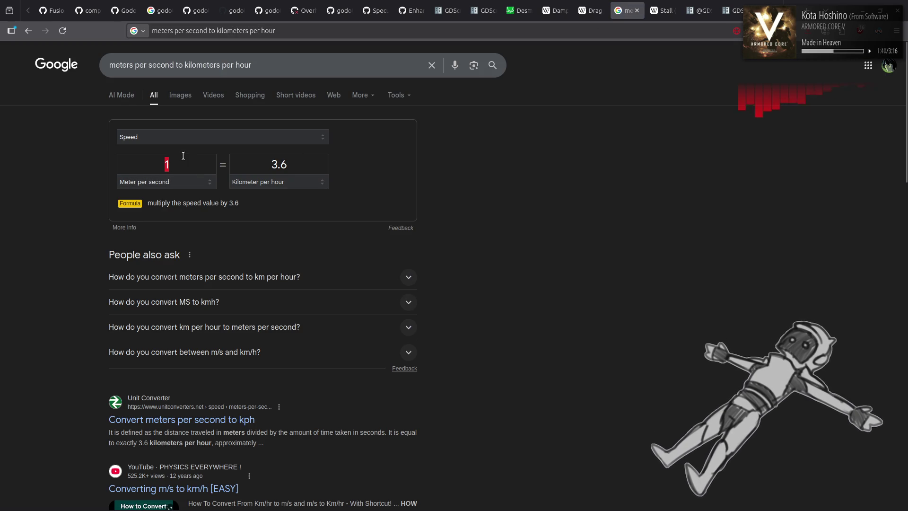
pyautogui.write('450')
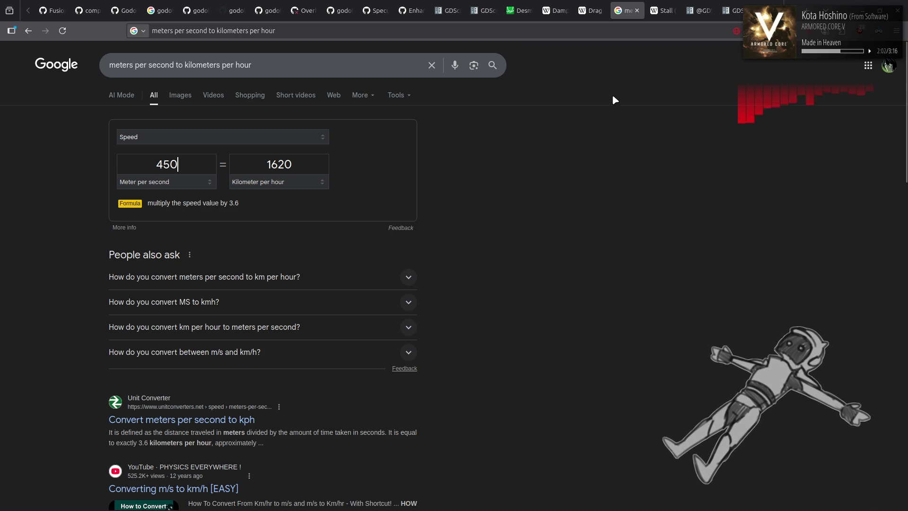
pyautogui.click(591, 11)
# Back in Godot, change line 182's speed ceiling 300.0 to 450.0 and roll angle 10.0 to 15
pyautogui.click(637, 11)
pyautogui.hotkey('alt', 'Tab')
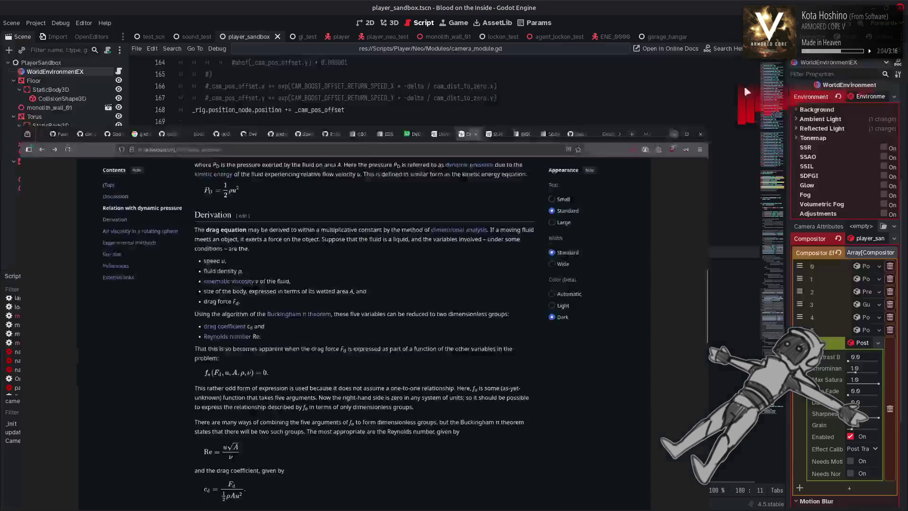
pyautogui.click(339, 274)
pyautogui.doubleClick(396, 275)
pyautogui.write('450')
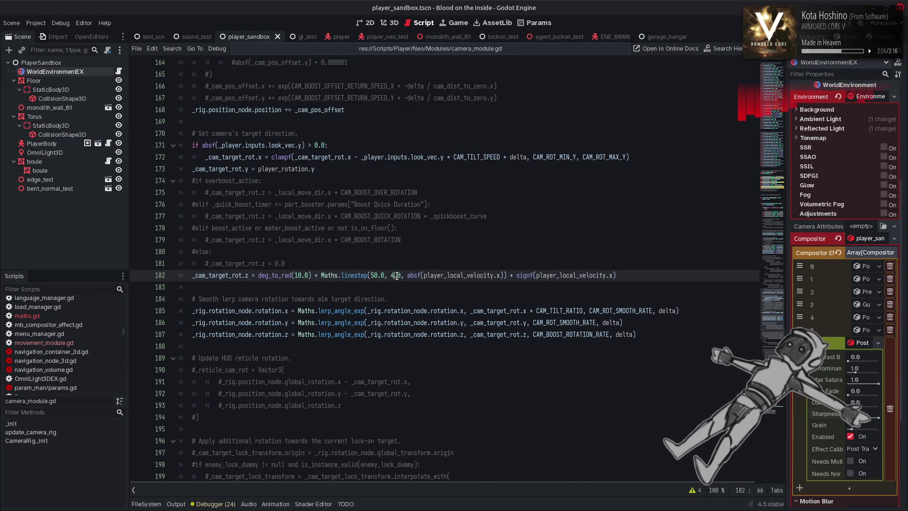
pyautogui.doubleClick(297, 275)
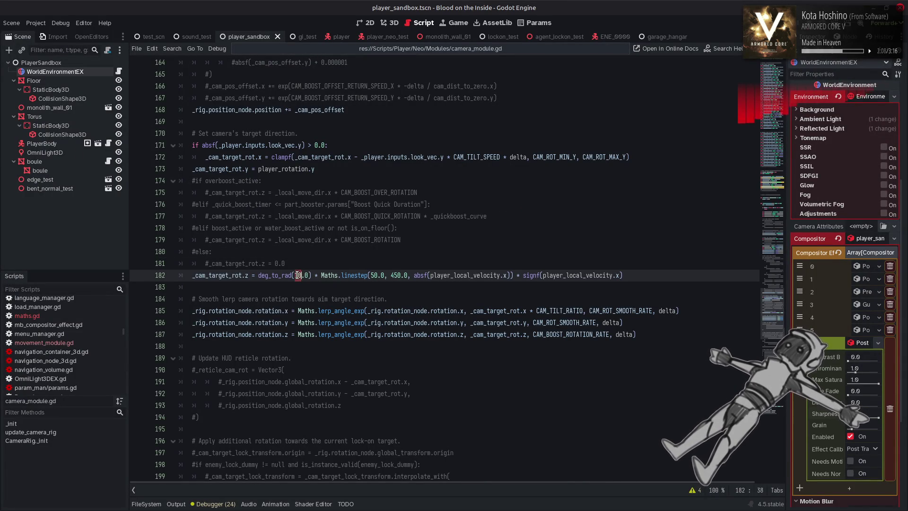
pyautogui.write('15')
# Save camera_module.gd and run the game with F5
pyautogui.click(497, 263)
pyautogui.hotkey('ctrl', 's')
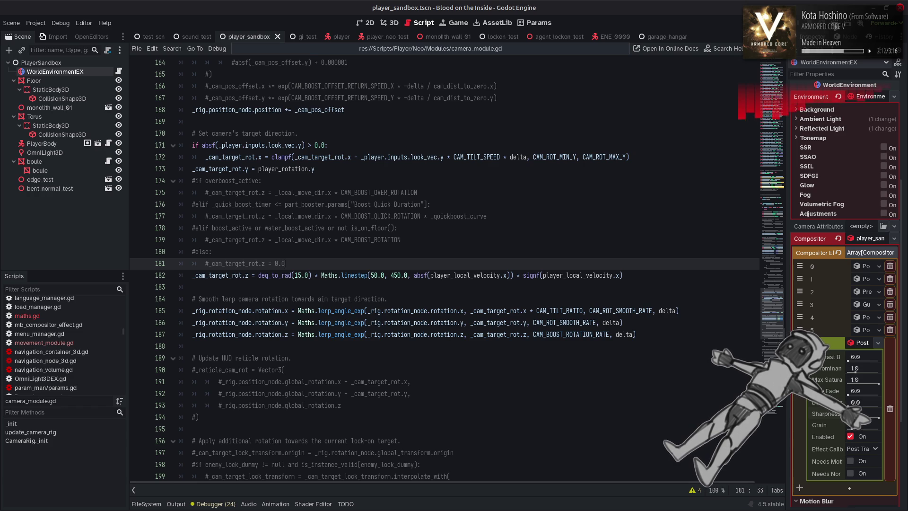
pyautogui.press('F5')
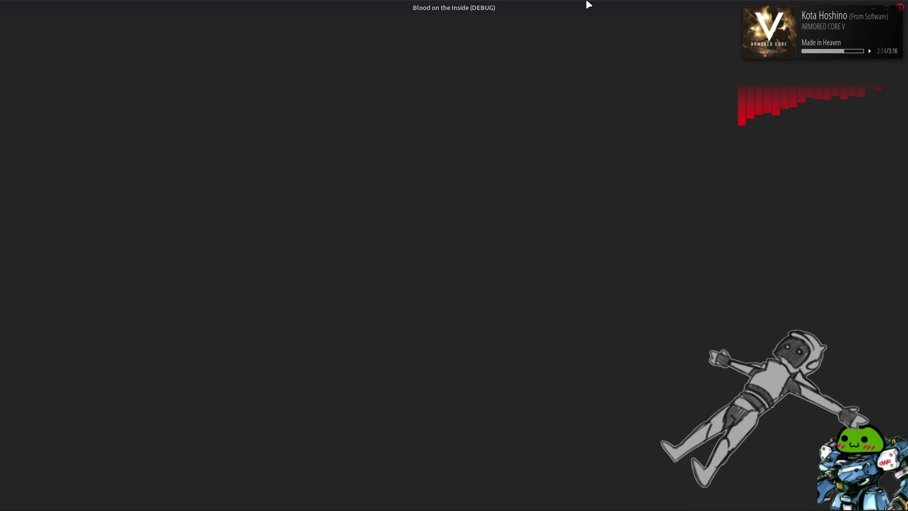
# Strafe the player capsule left and right repeatedly to watch the 15-degree camera roll
pyautogui.press('d')
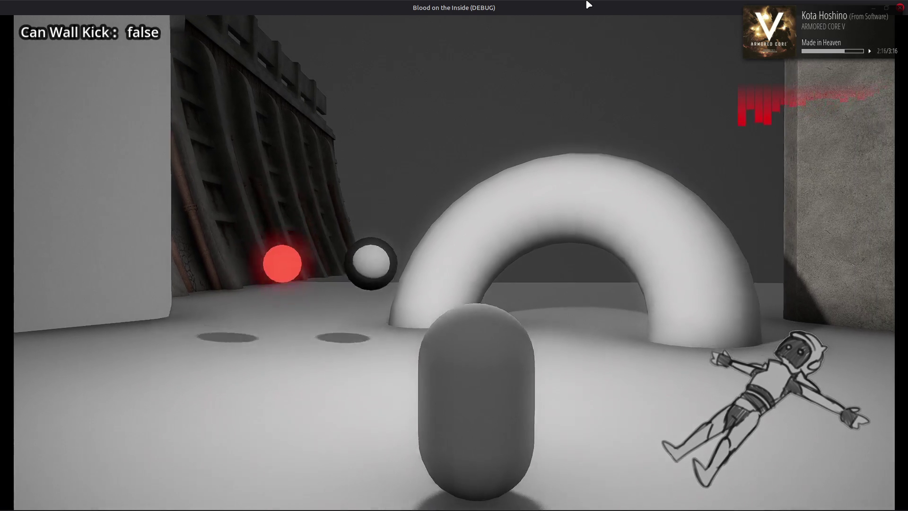
pyautogui.press('a')
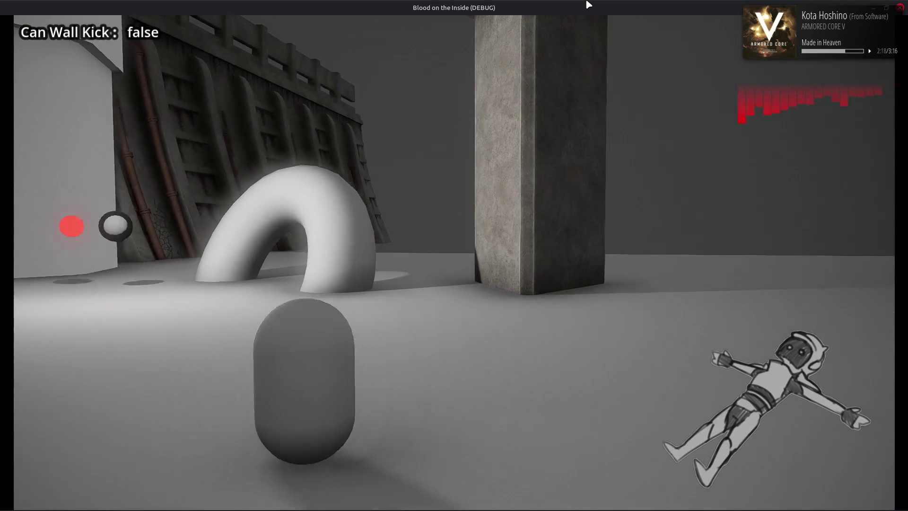
pyautogui.press('d')
pyautogui.press('a')
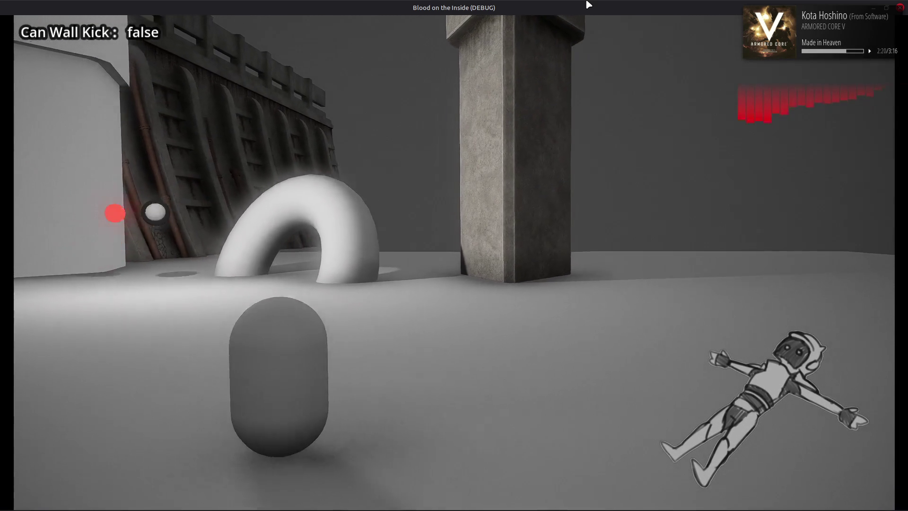
pyautogui.press('d')
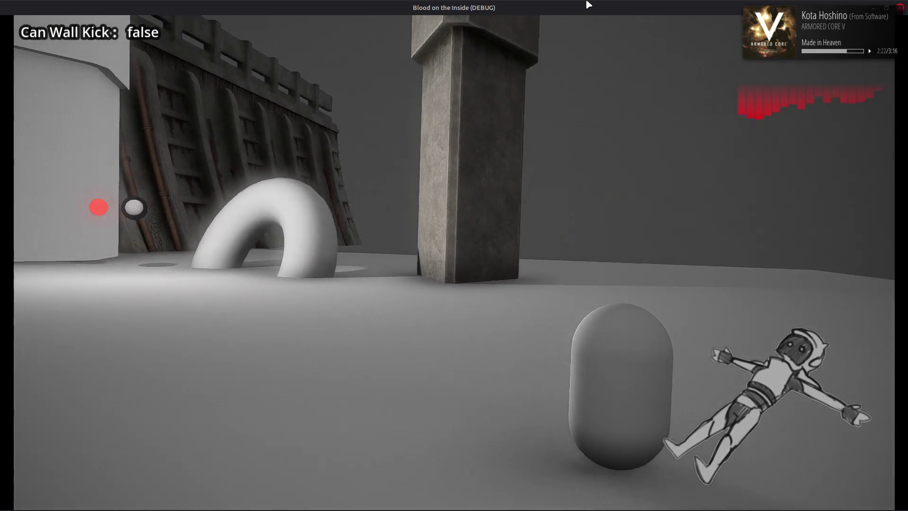
pyautogui.press('a')
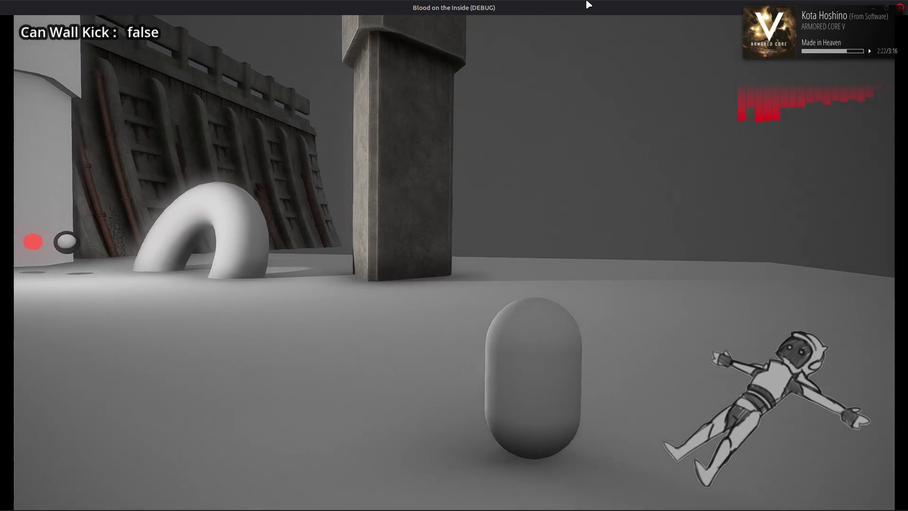
pyautogui.press('d')
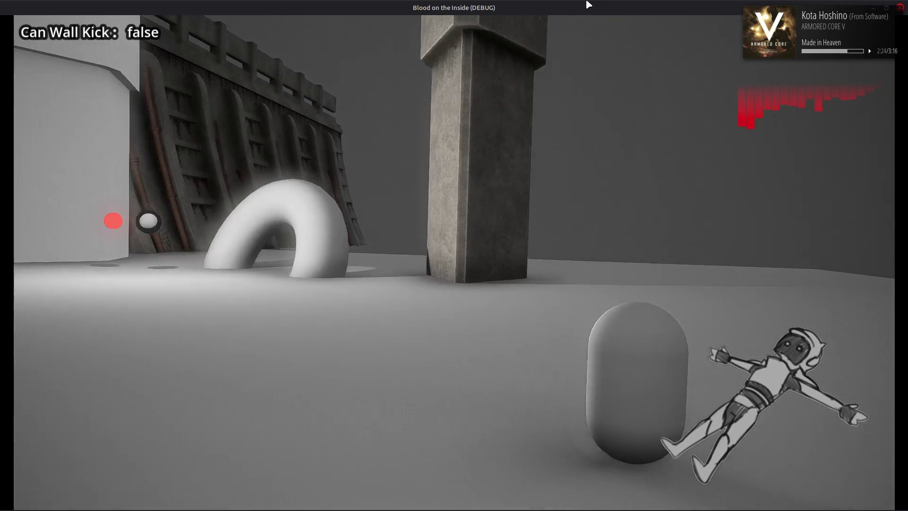
pyautogui.press('a')
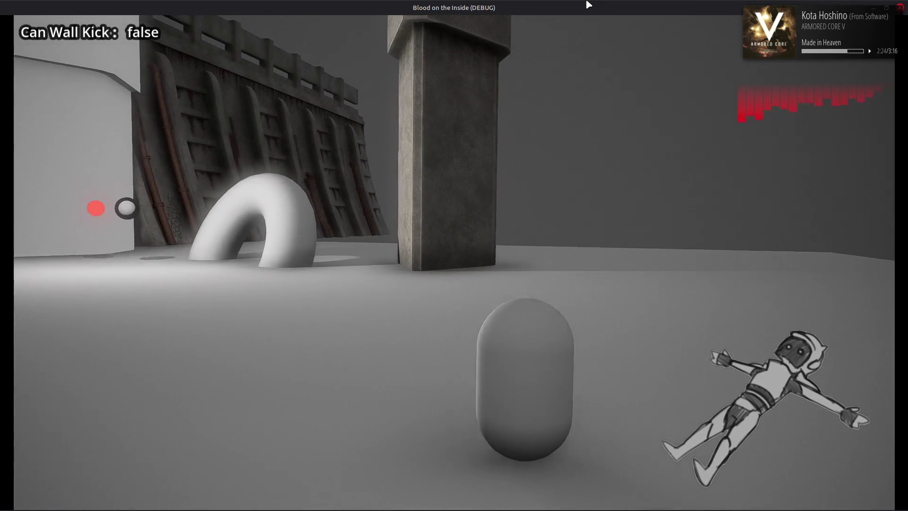
pyautogui.press('d')
pyautogui.press('a')
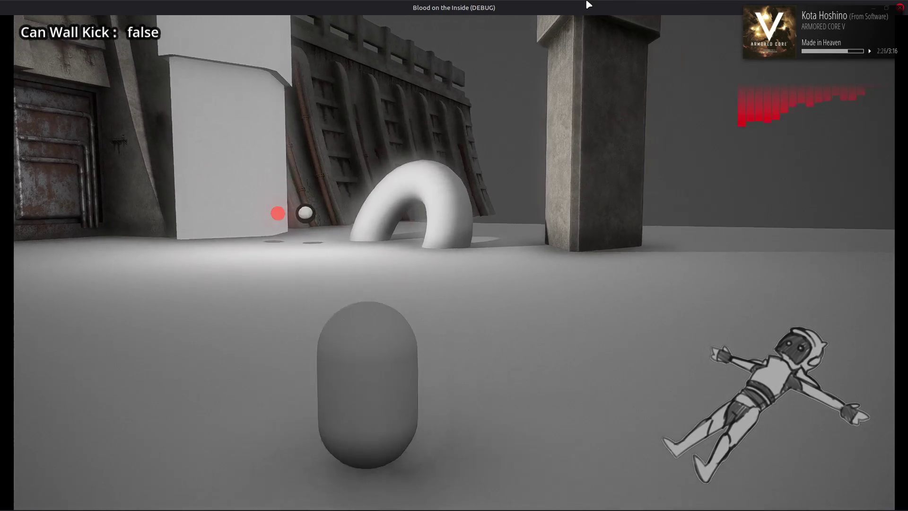
pyautogui.press('d')
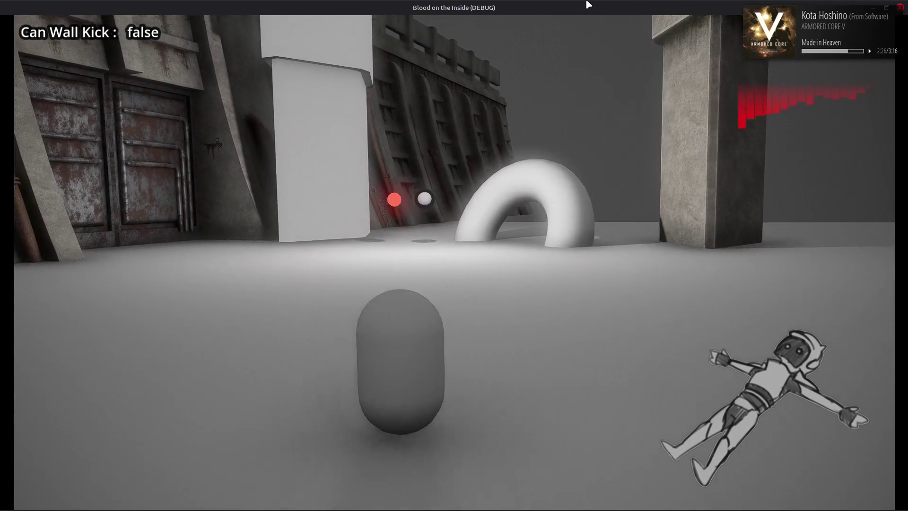
pyautogui.press('a')
pyautogui.press('d')
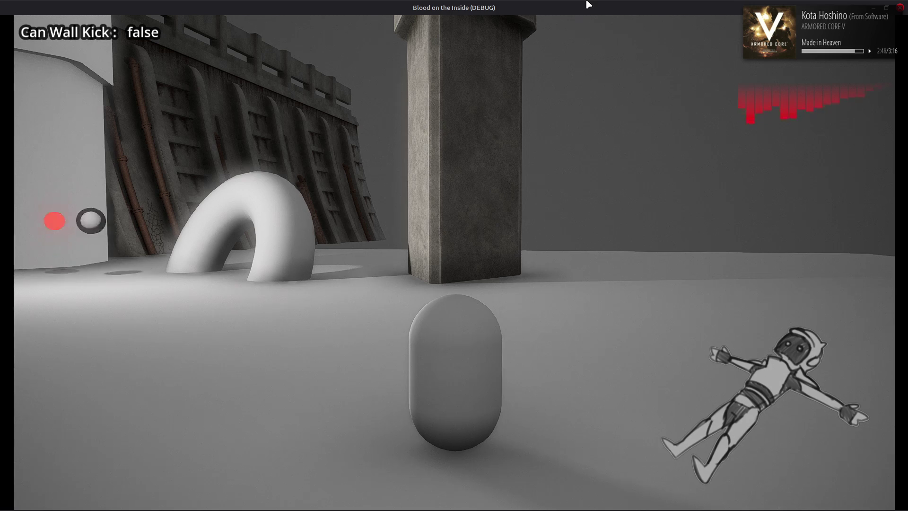
# Swing the camera around the player and swerve the capsule left and right
pyautogui.press('a')
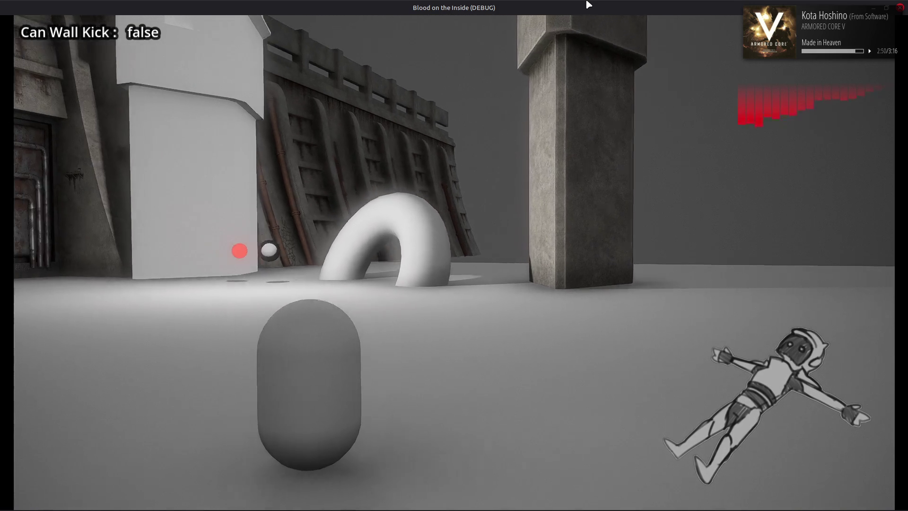
pyautogui.press('d')
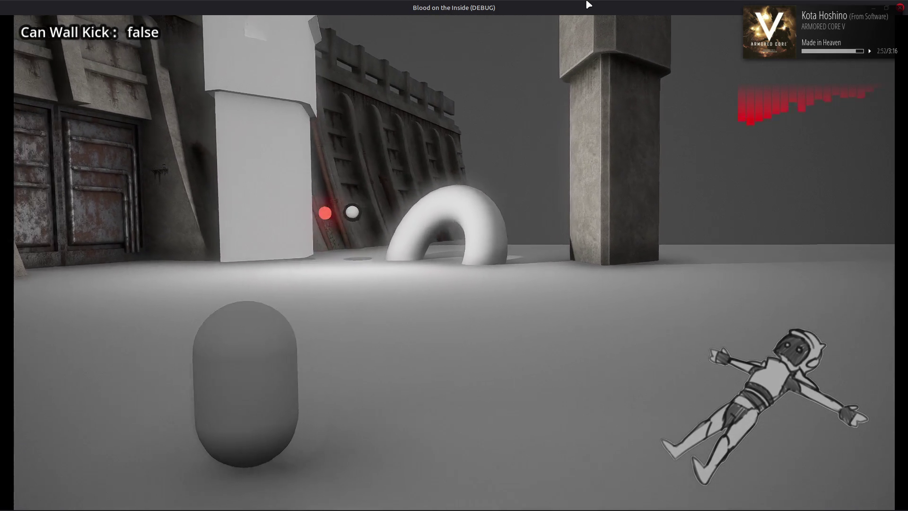
pyautogui.press('d')
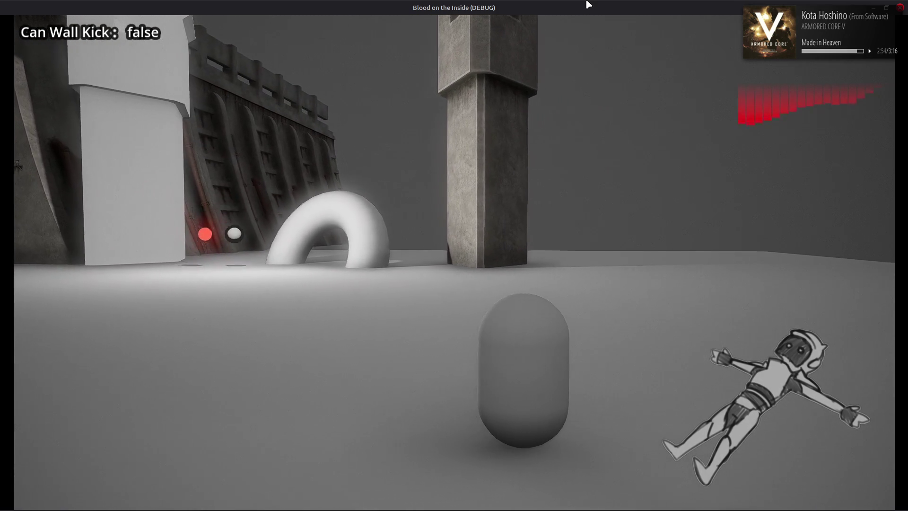
pyautogui.press('a')
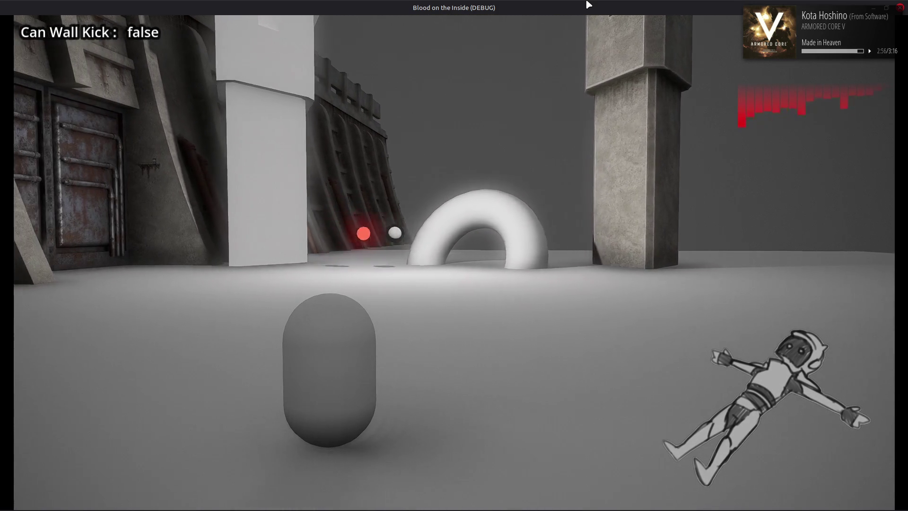
pyautogui.press('d')
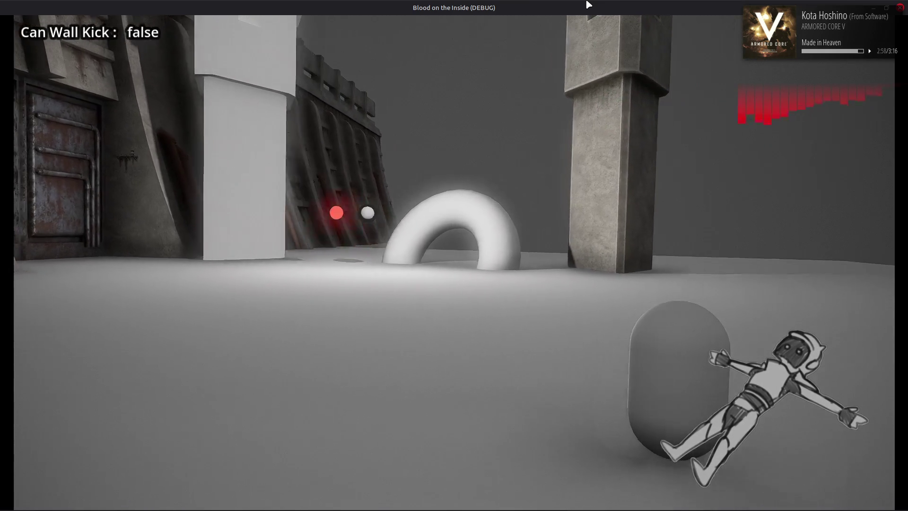
pyautogui.press('a')
pyautogui.press('d')
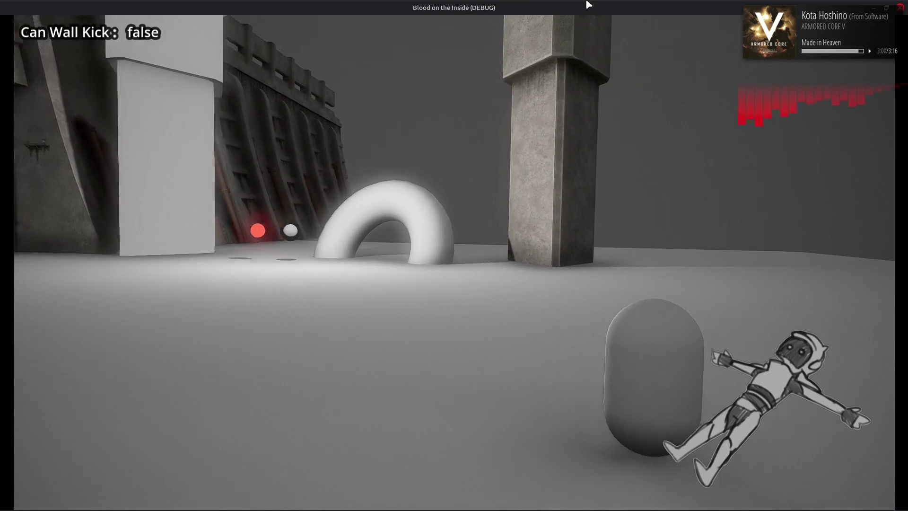
pyautogui.press('a')
pyautogui.press('a')
pyautogui.press('d')
pyautogui.press('a')
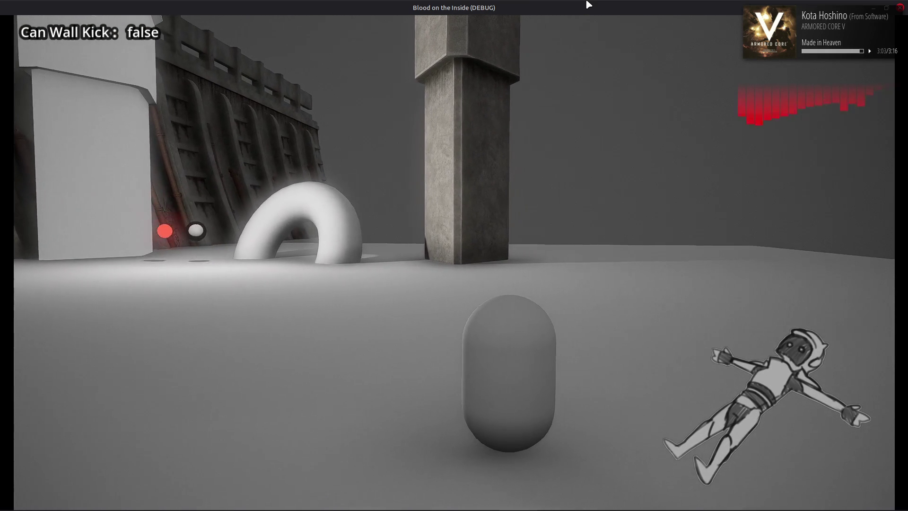
pyautogui.press('a')
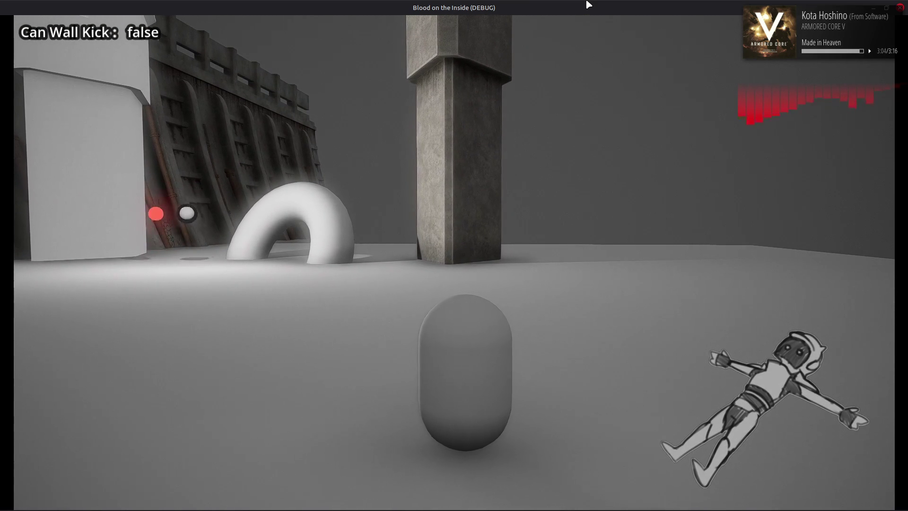
pyautogui.press('a')
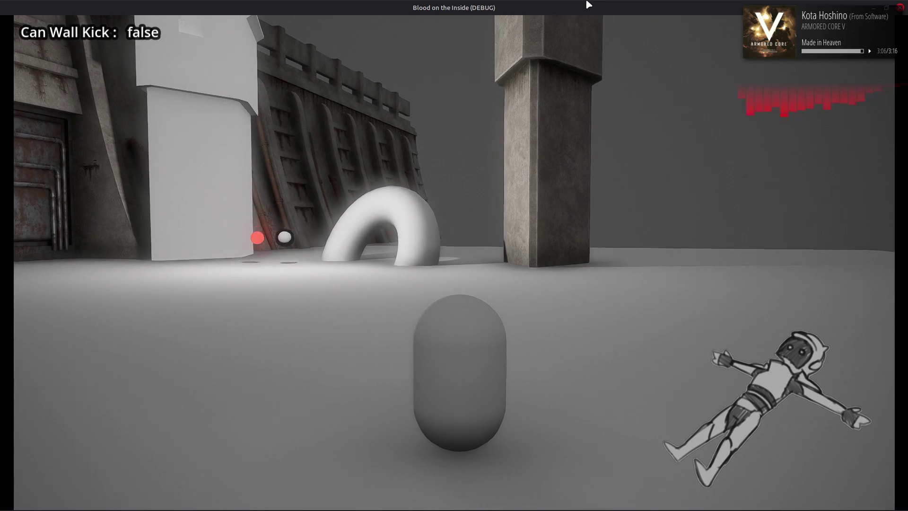
# Jump, move the capsule sideways along the wall, then quit the game back to the editor
pyautogui.press('space')
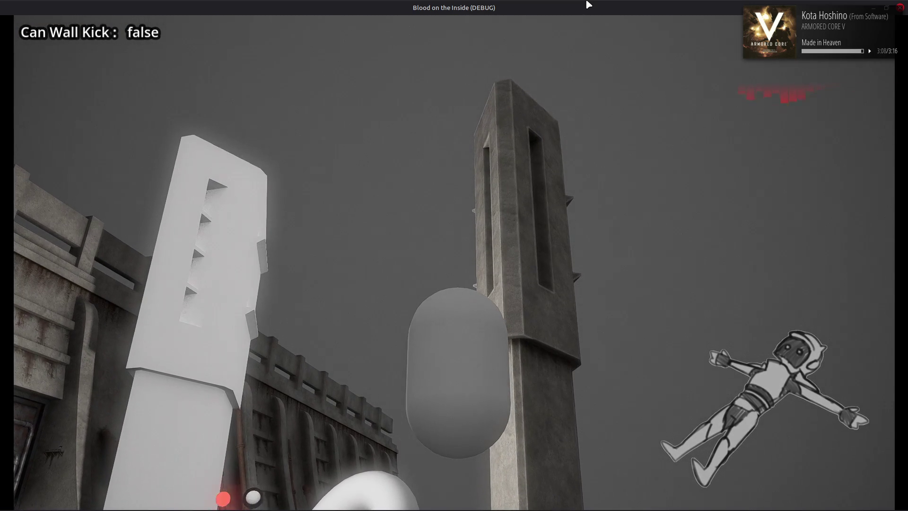
pyautogui.press('a')
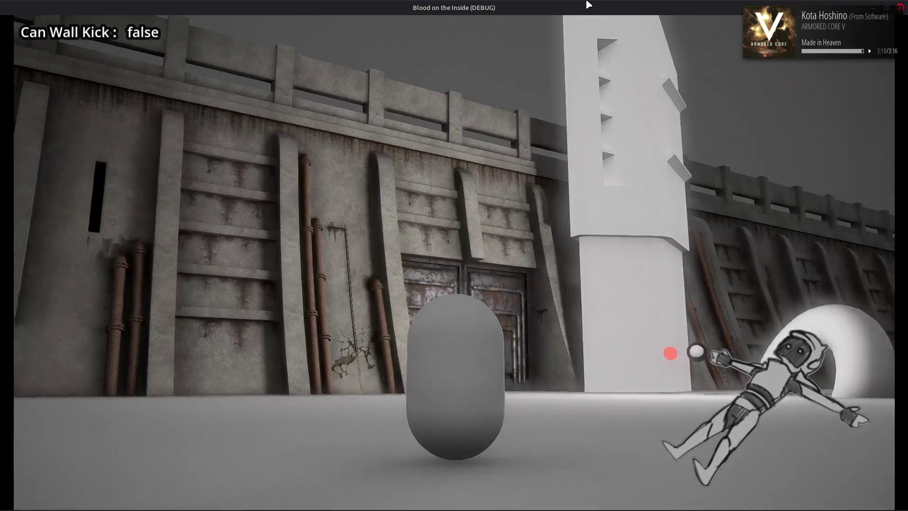
pyautogui.press('a')
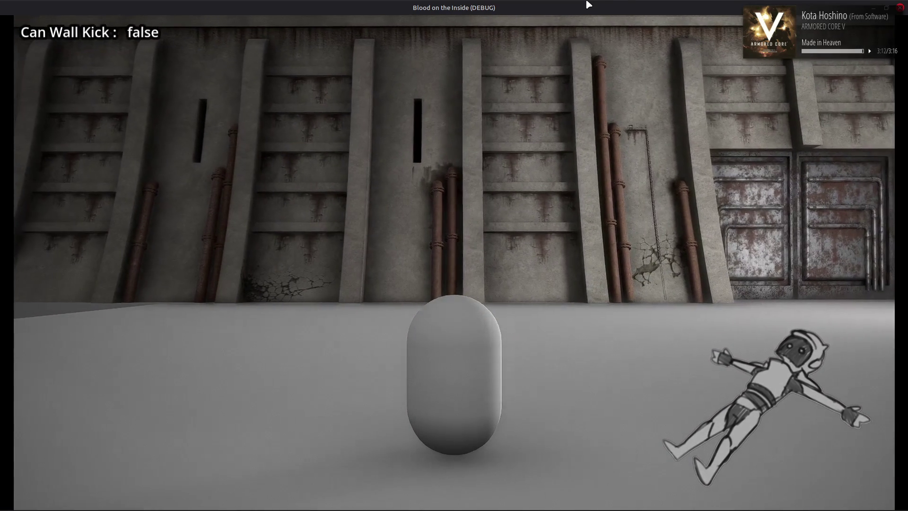
pyautogui.press('a')
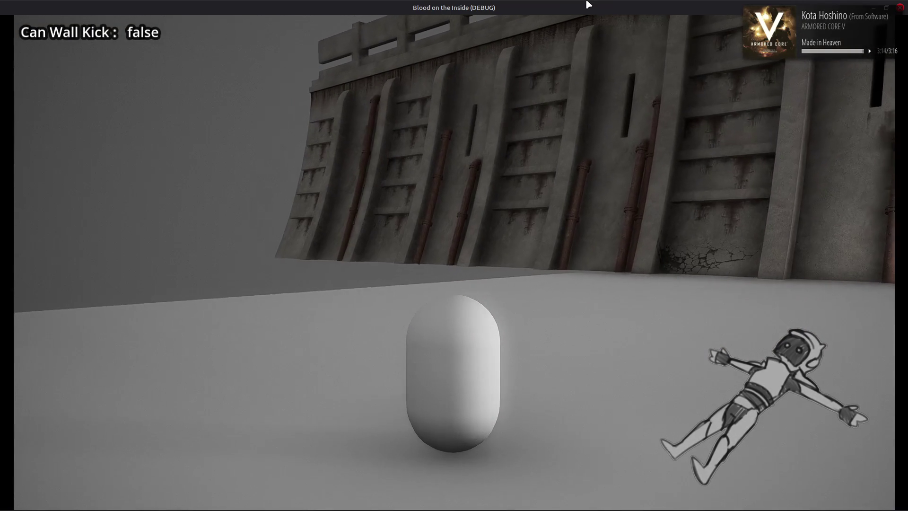
pyautogui.press('d')
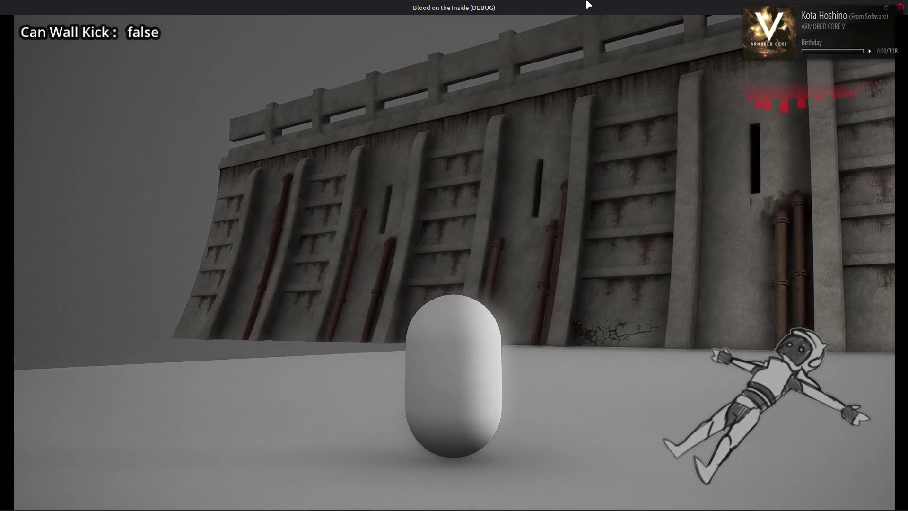
pyautogui.press('d')
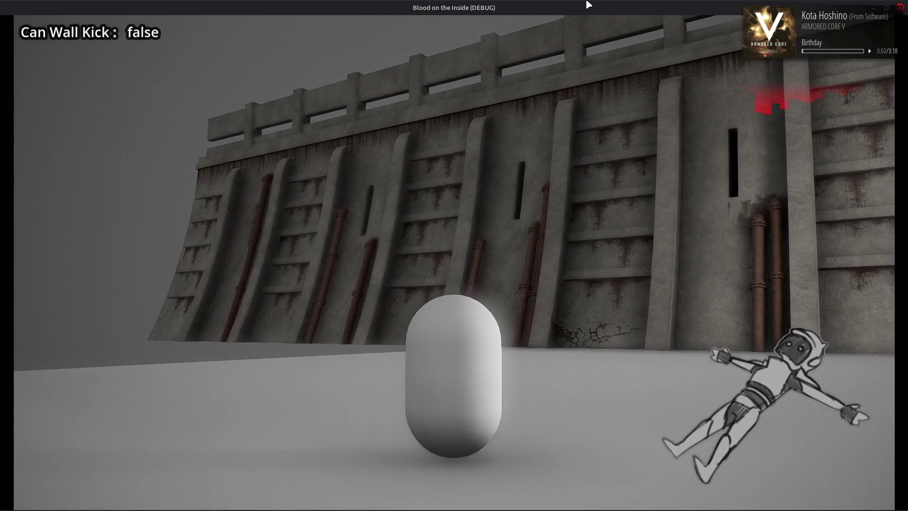
pyautogui.press('d')
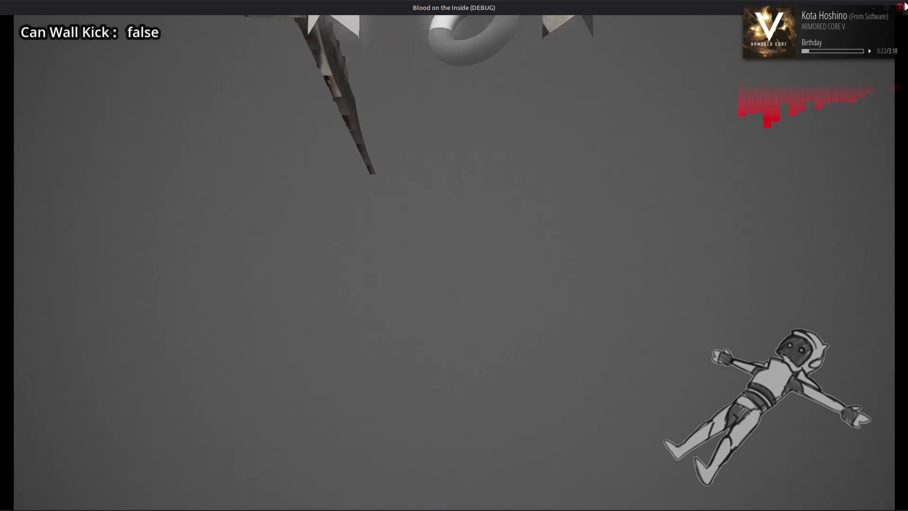
pyautogui.hotkey('alt', 'F4')
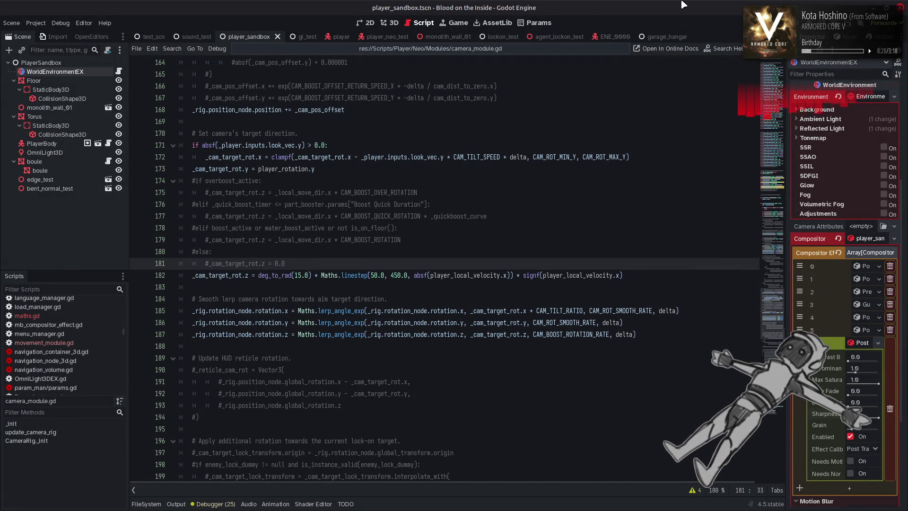
# Save the scene and scroll up to the camera follow-rate code
pyautogui.hotkey('ctrl', 's')
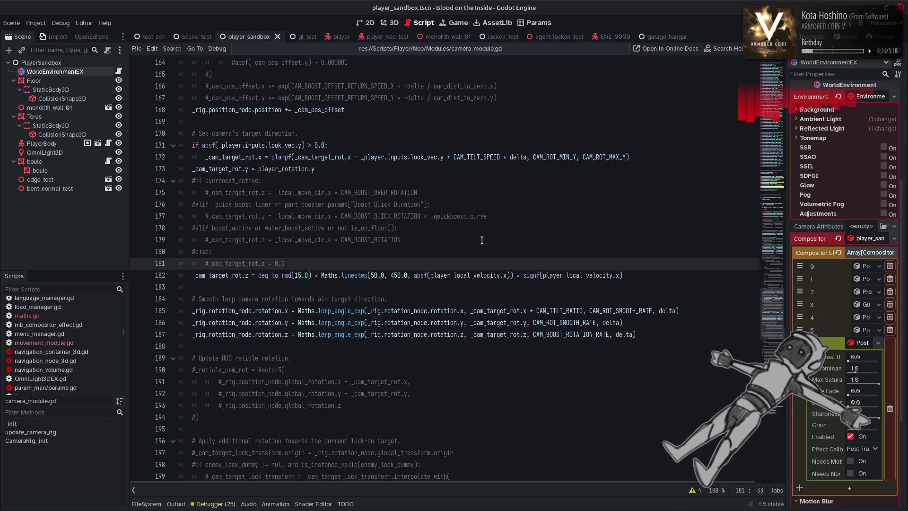
pyautogui.scroll(10, 482, 240)
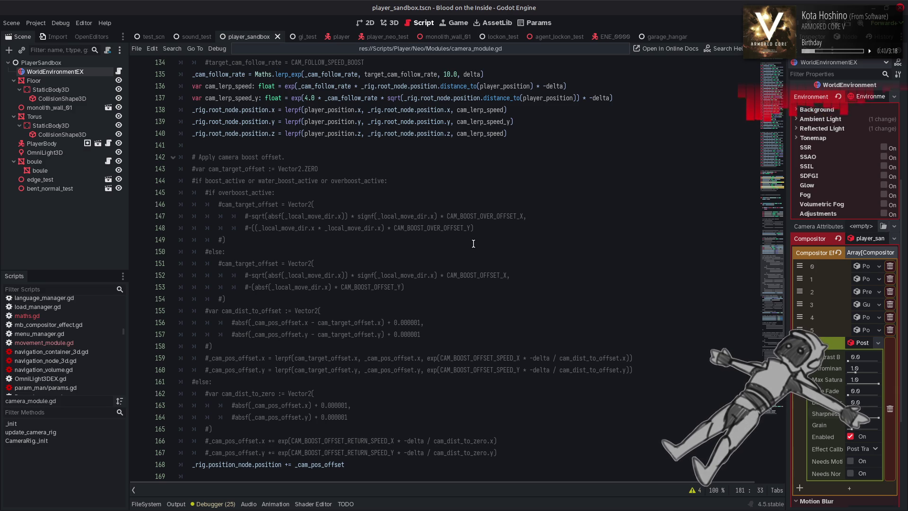
pyautogui.scroll(4, 473, 244)
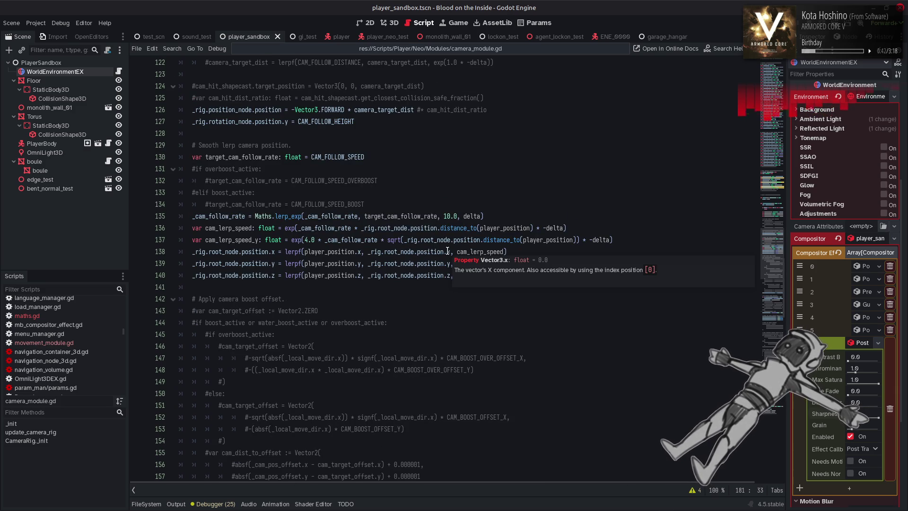
pyautogui.scroll(4, 463, 199)
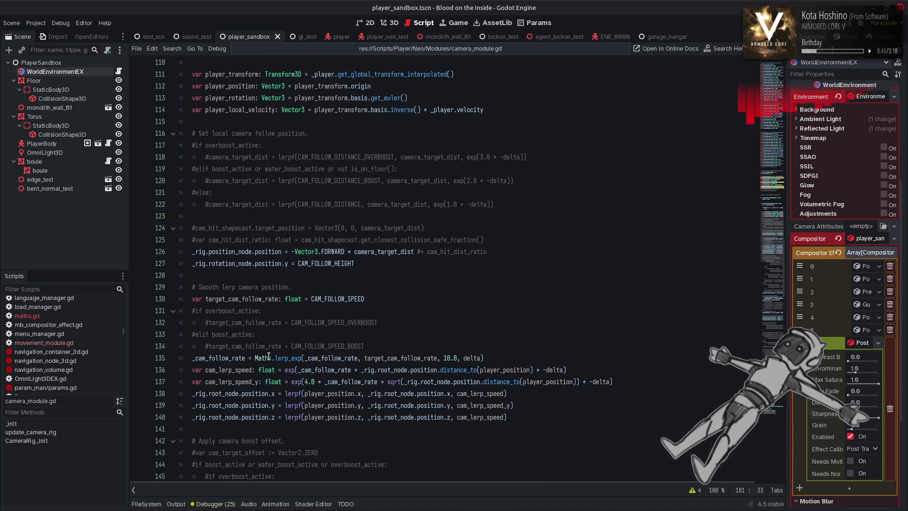
# Highlight uses of target_cam_follow_rate, _cam_follow_rate and CAM_FOLLOW_SPEED, then scroll back down
pyautogui.doubleClick(234, 344)
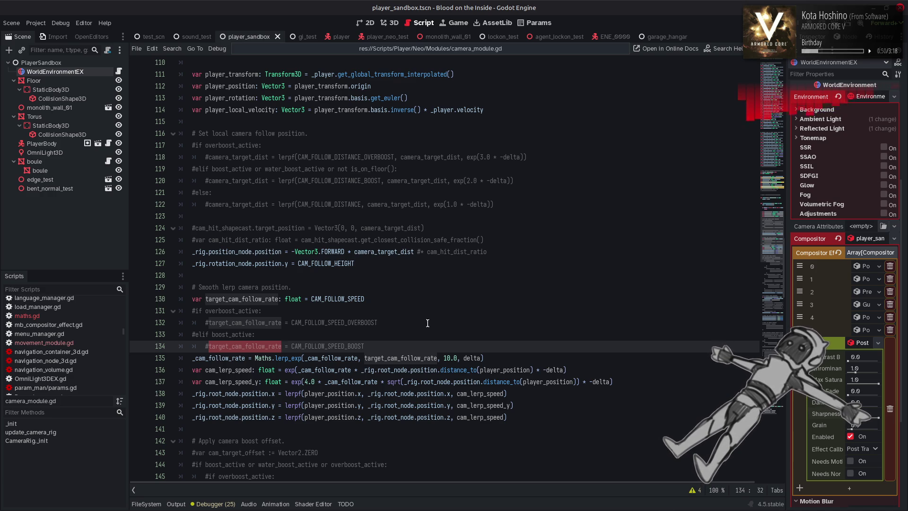
pyautogui.doubleClick(345, 357)
pyautogui.doubleClick(351, 298)
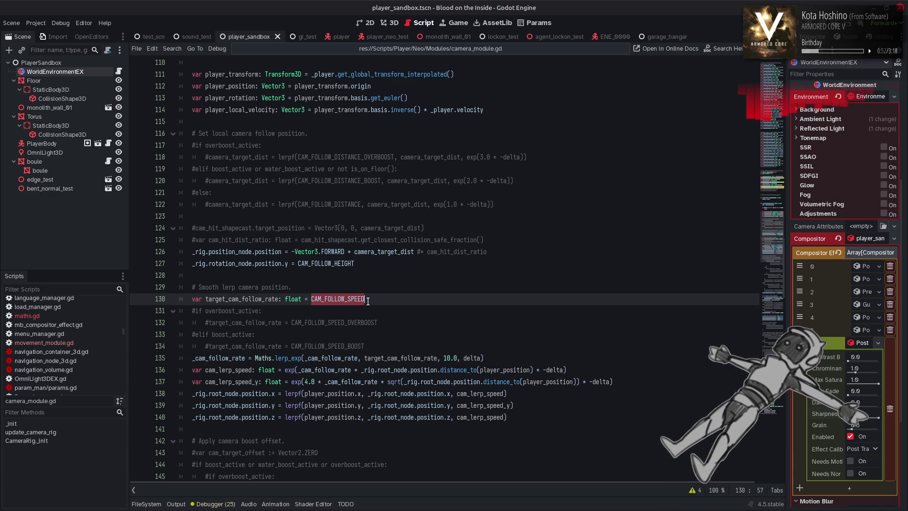
pyautogui.scroll(3, 370, 297)
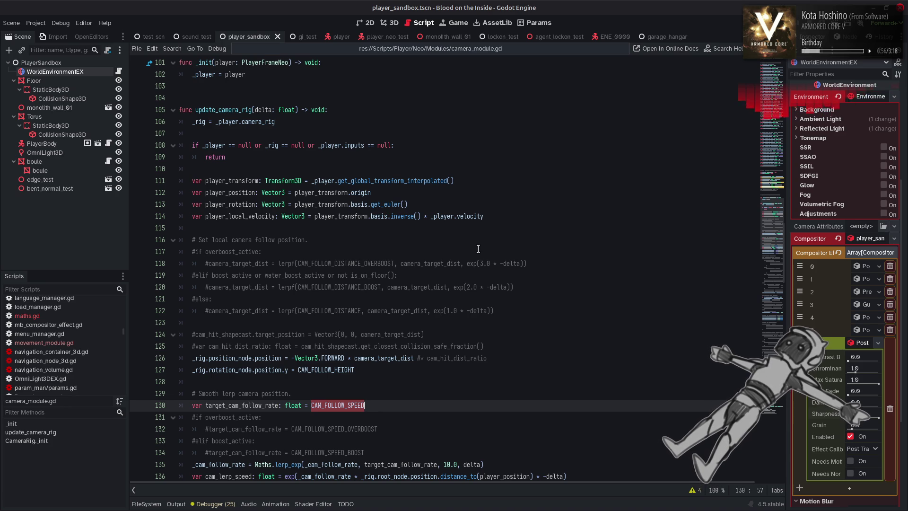
pyautogui.scroll(-10, 478, 248)
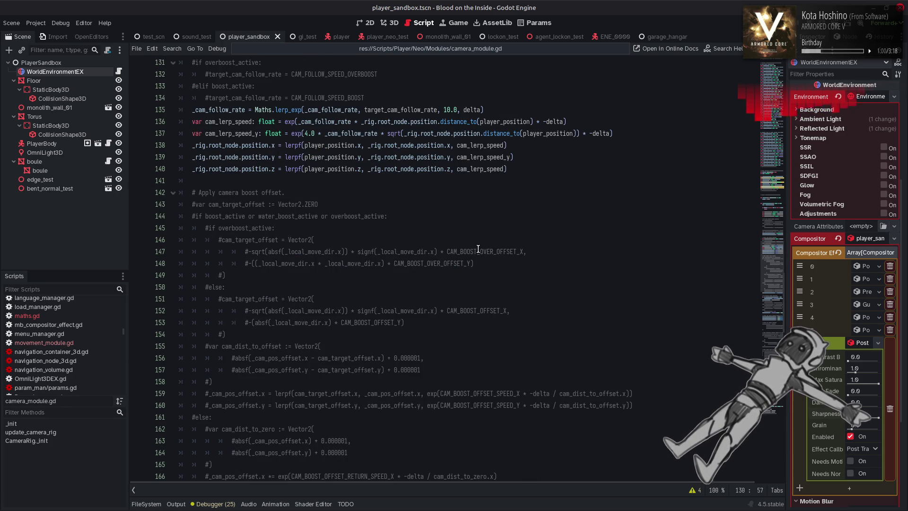
pyautogui.scroll(-3, 478, 249)
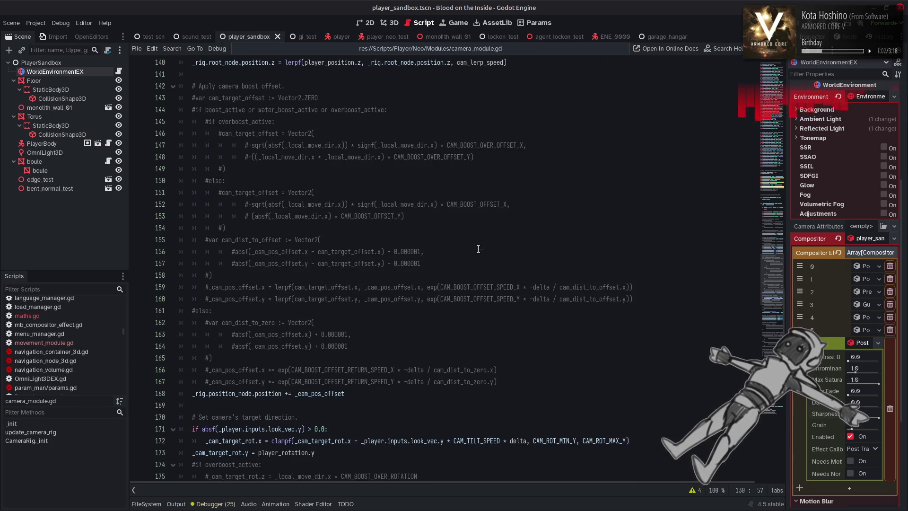
pyautogui.scroll(-5, 478, 249)
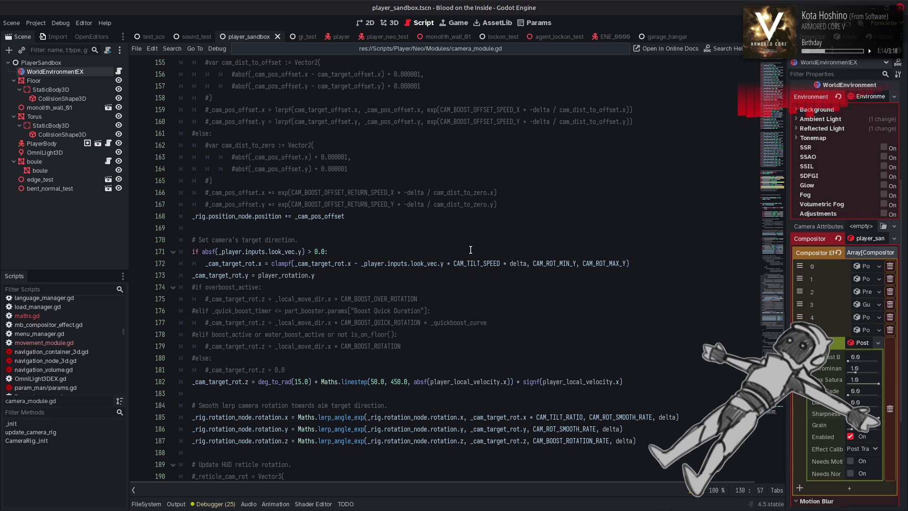
pyautogui.scroll(-2, 471, 254)
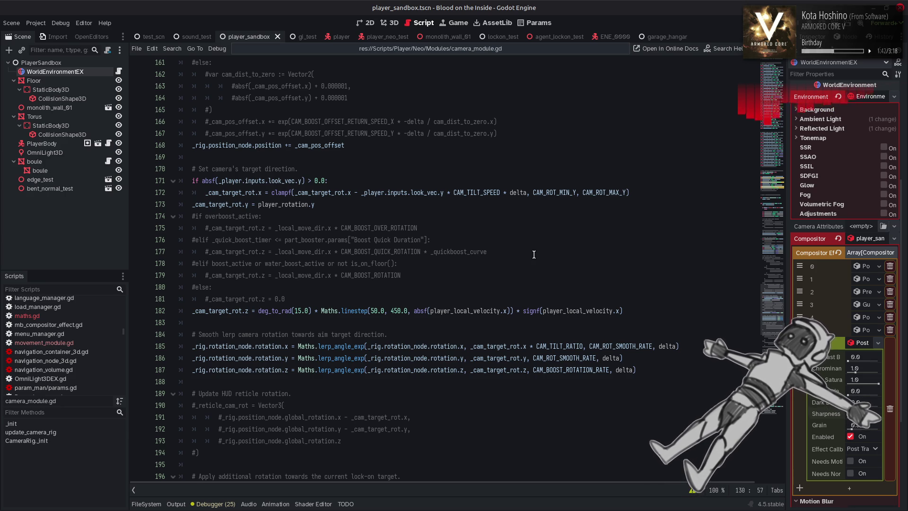
# Scroll to the 'Adjust camera field-of-view' section and highlight every use of _cam_current_fov
pyautogui.scroll(-2, 534, 254)
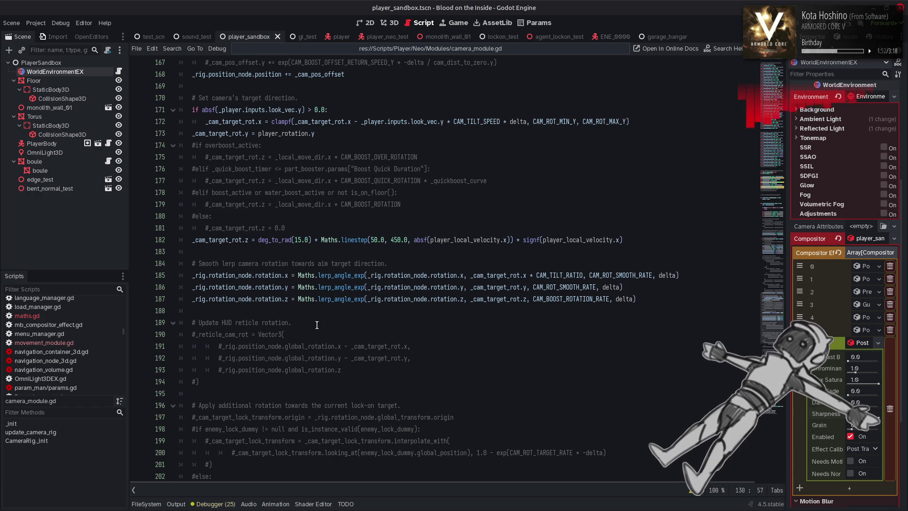
pyautogui.scroll(-2, 315, 322)
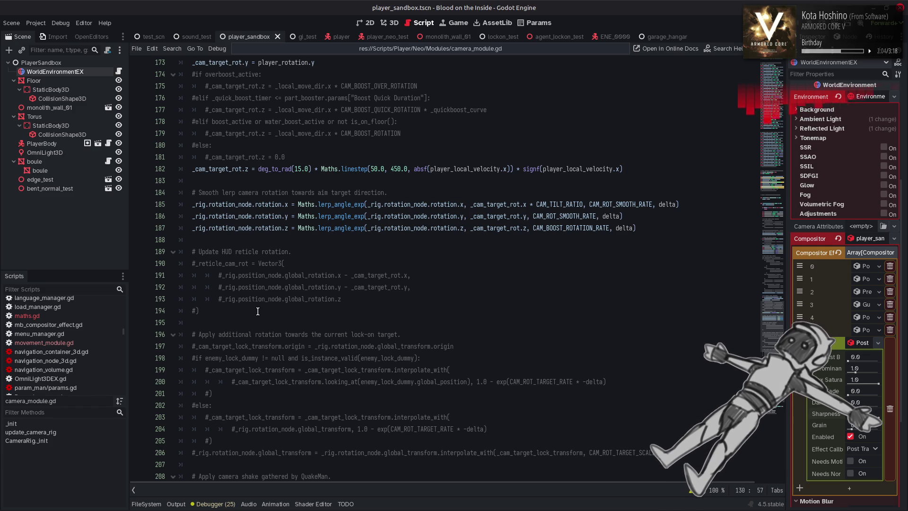
pyautogui.scroll(-2, 266, 312)
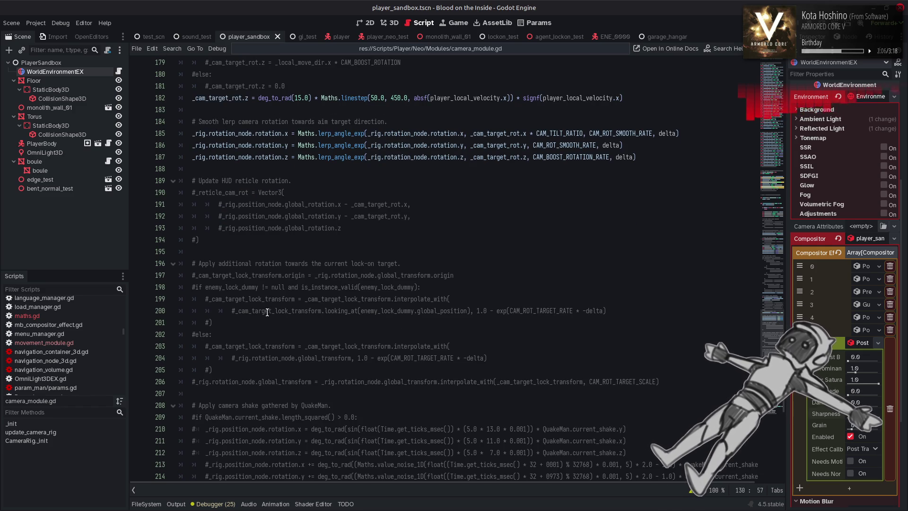
pyautogui.scroll(-3, 273, 312)
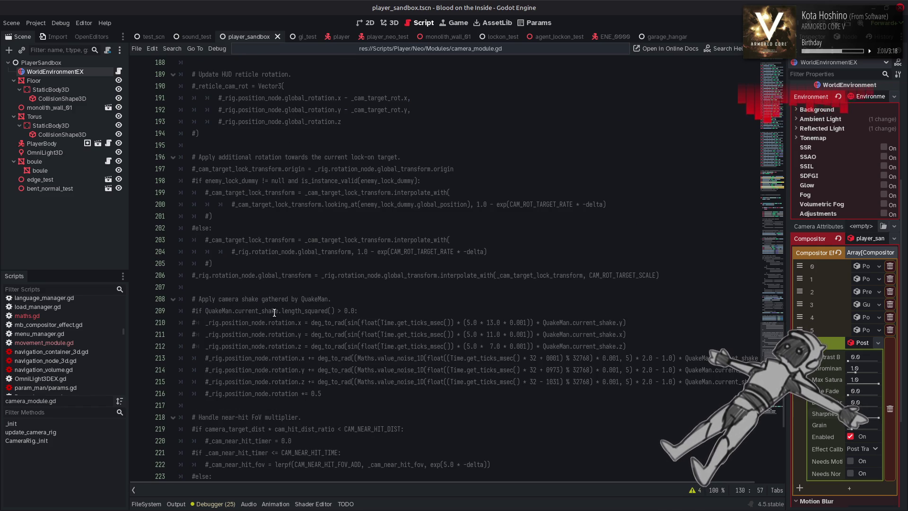
pyautogui.scroll(-3, 274, 313)
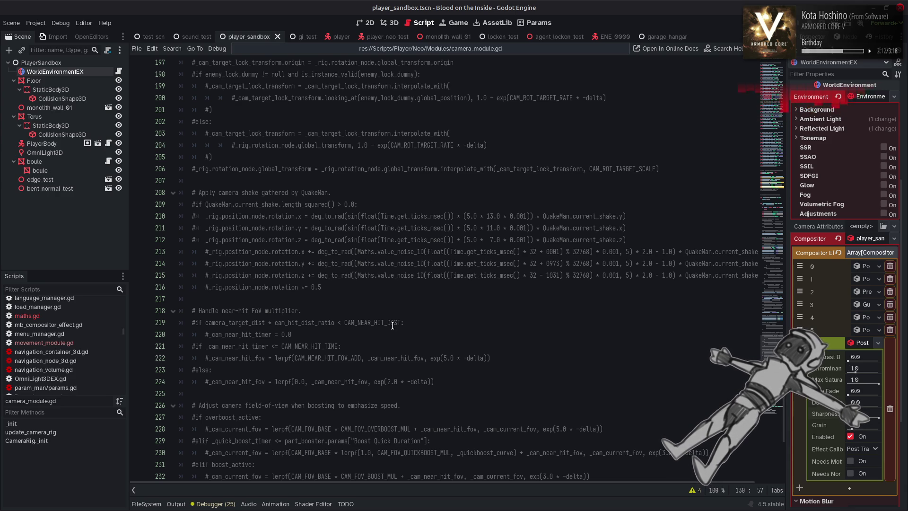
pyautogui.scroll(-3, 393, 325)
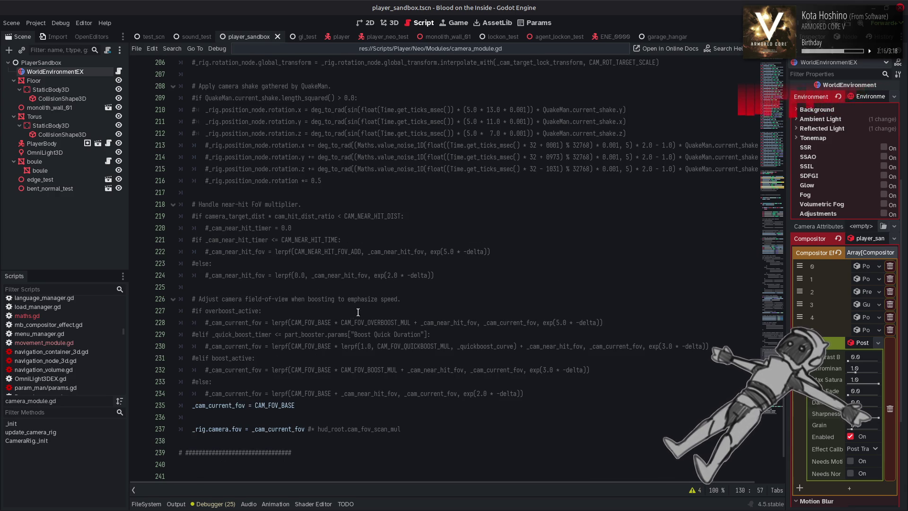
pyautogui.doubleClick(236, 320)
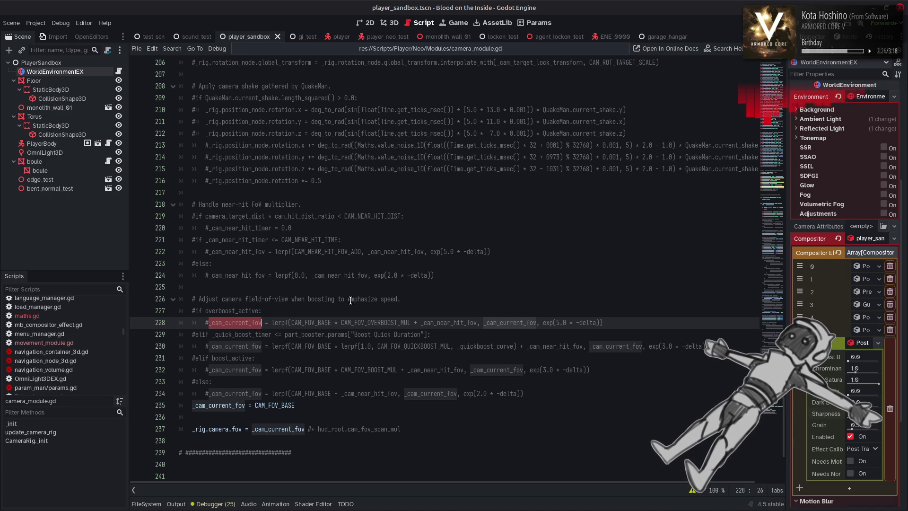
pyautogui.click(370, 293)
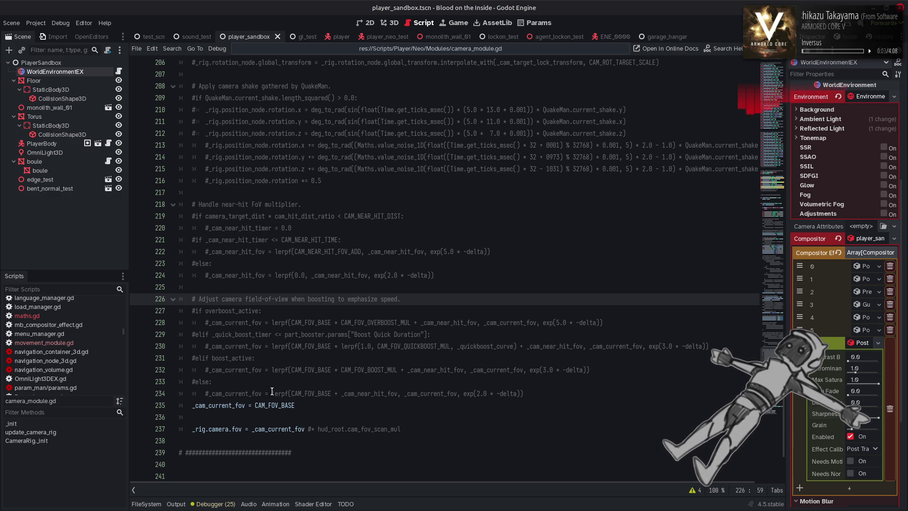
# Wrap CAM_FOV_BASE on line 235 in a Maths.lerp_exp call chosen from autocomplete
pyautogui.doubleClick(271, 405)
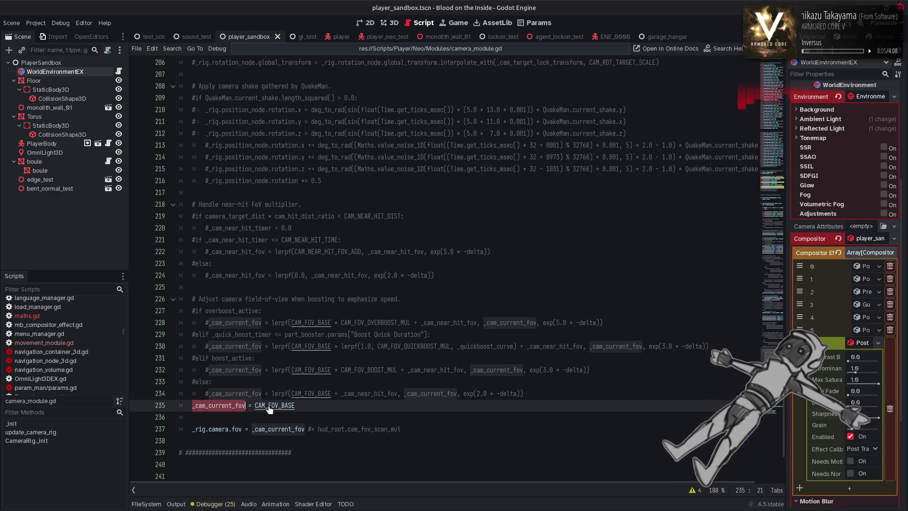
pyautogui.press('Left')
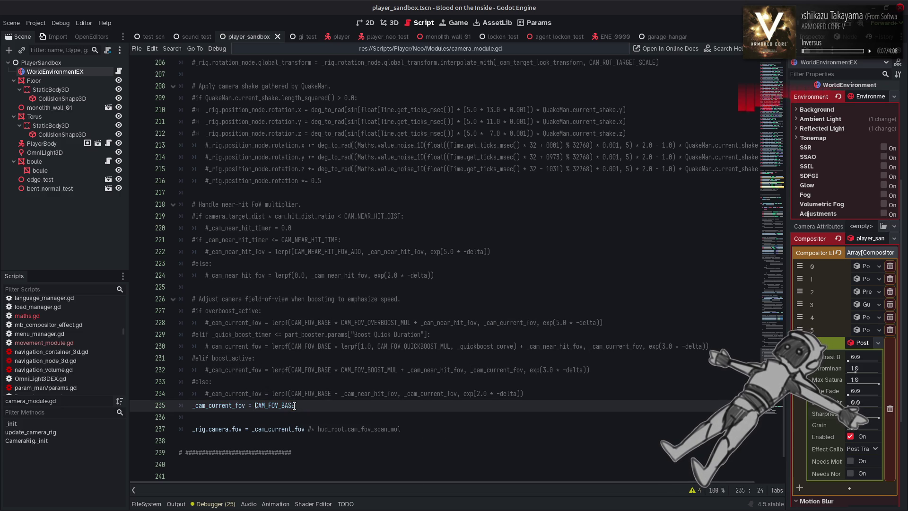
pyautogui.write('Maths.ler')
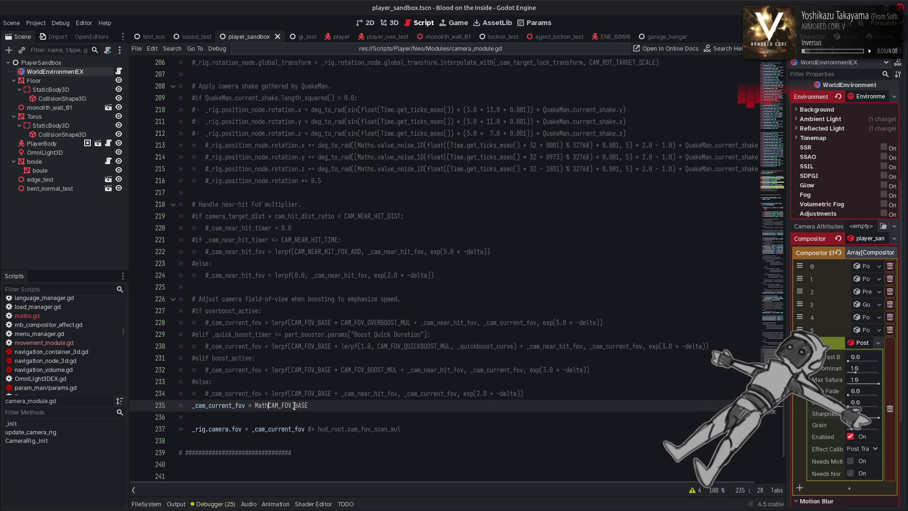
pyautogui.press('Down')
pyautogui.press('Down')
pyautogui.press('Down')
pyautogui.press('Tab')
pyautogui.press('BackSpace')
pyautogui.press('BackSpace')
pyautogui.press('BackSpace')
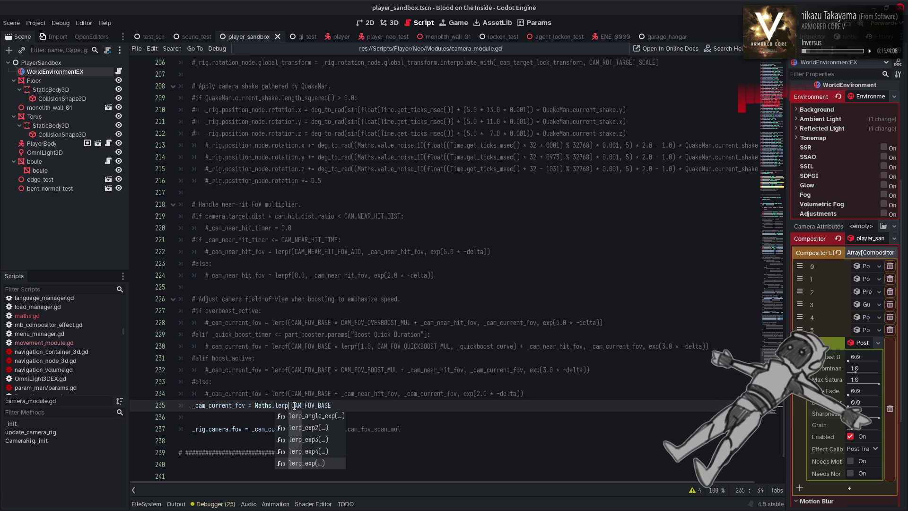
pyautogui.press('Tab')
# Fill in lerp_exp's arguments as _cam_current_fov, CAM_FOV_BASE, 2.0, delta
pyautogui.write('_cam_current_fov,')
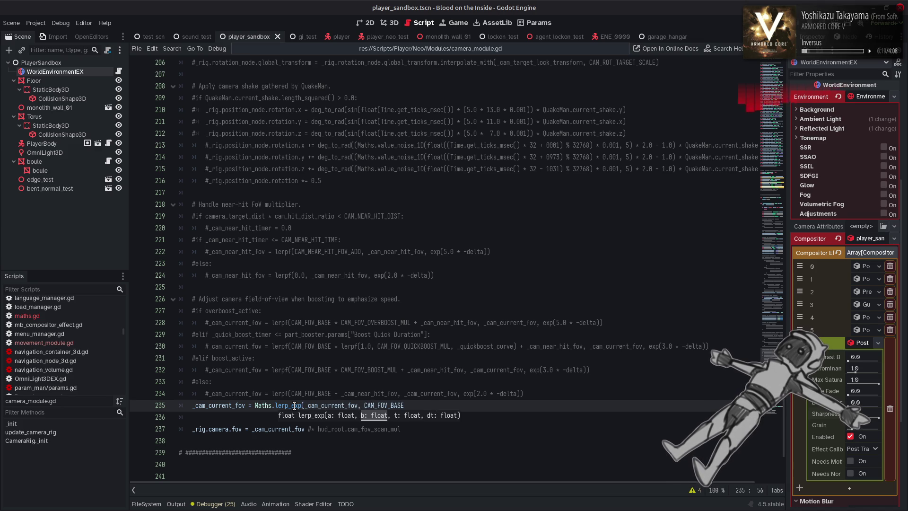
pyautogui.click(444, 403)
pyautogui.write(')')
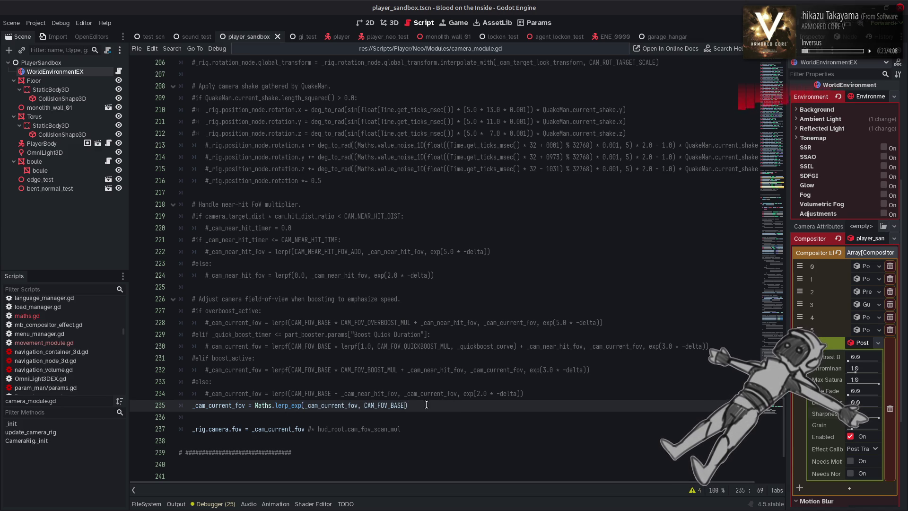
pyautogui.write(', 2.0, delt')
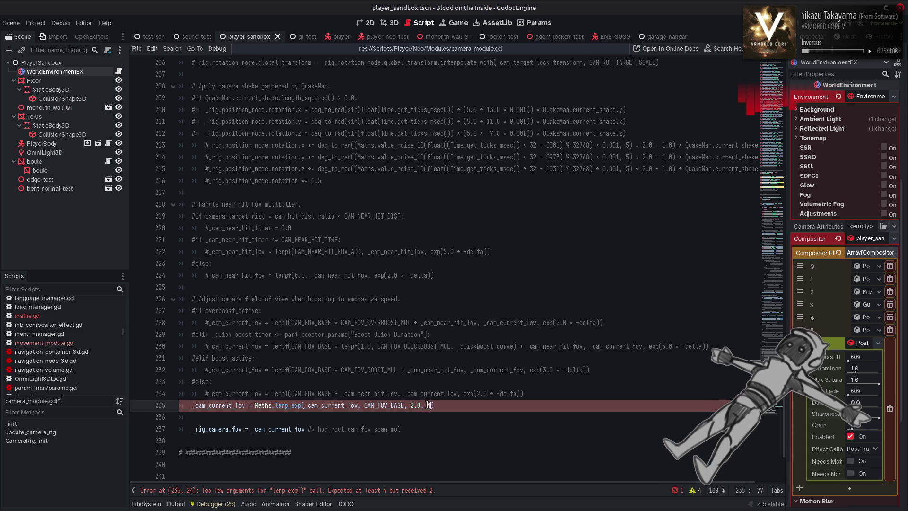
pyautogui.write('a')
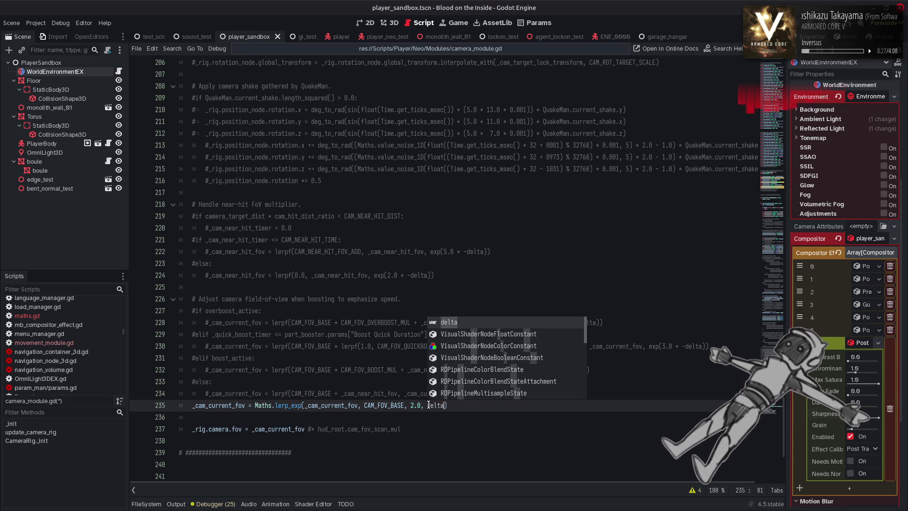
pyautogui.click(509, 415)
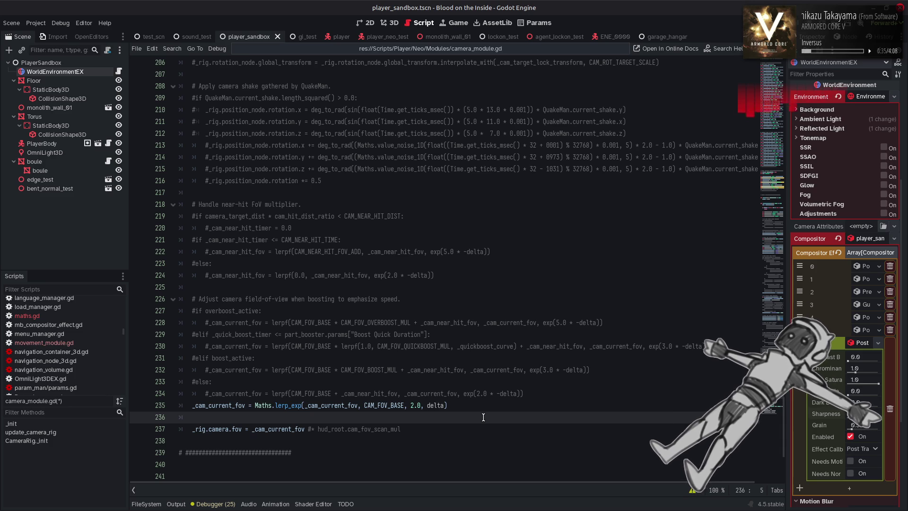
pyautogui.click(480, 405)
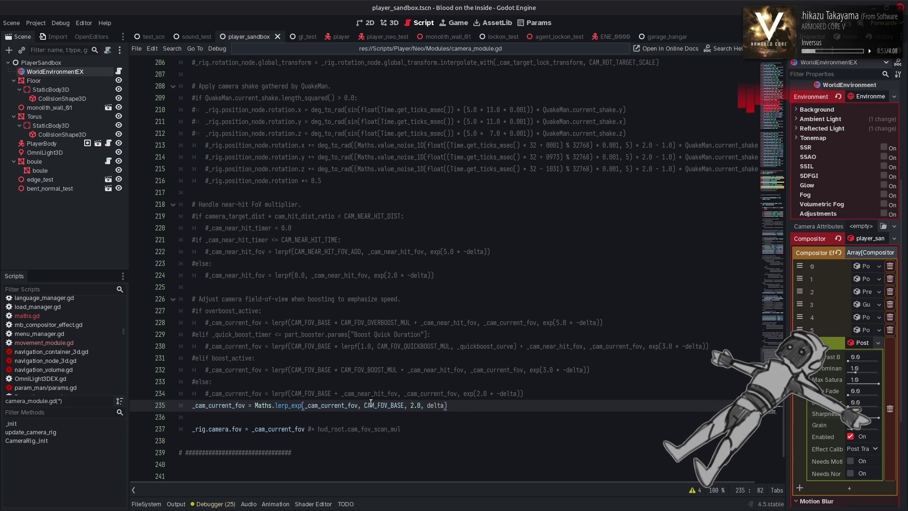
pyautogui.doubleClick(338, 406)
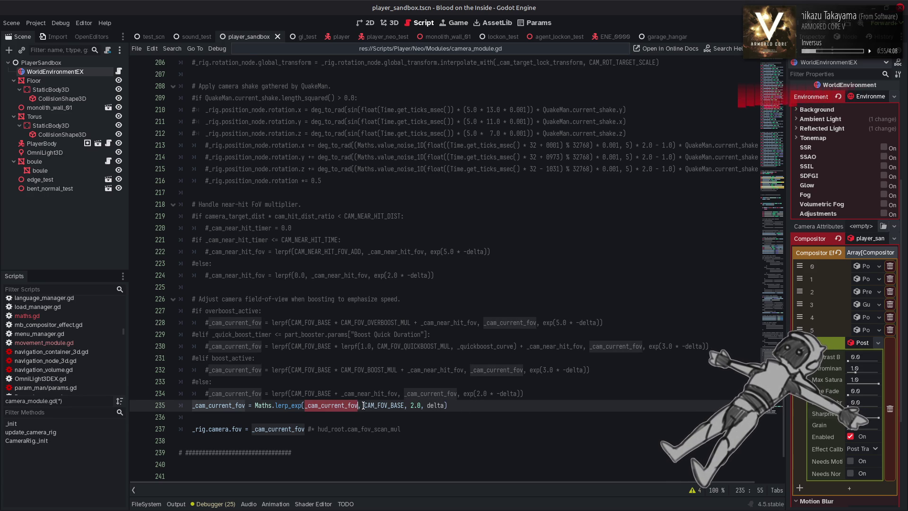
pyautogui.press('Right')
pyautogui.press('Right')
pyautogui.press('Right')
pyautogui.hotkey('ctrl', 'shift', 'Right')
pyautogui.doubleClick(218, 405)
pyautogui.hotkey('ctrl', 'f')
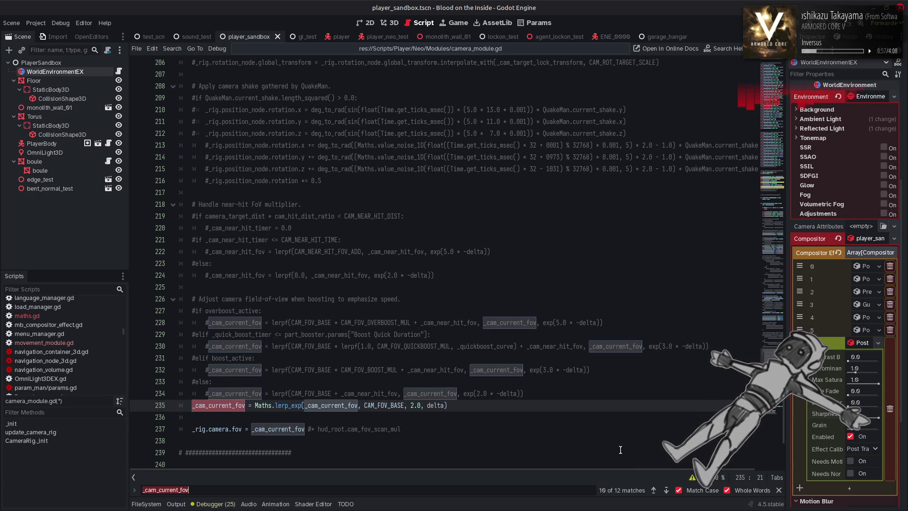
pyautogui.click(665, 491)
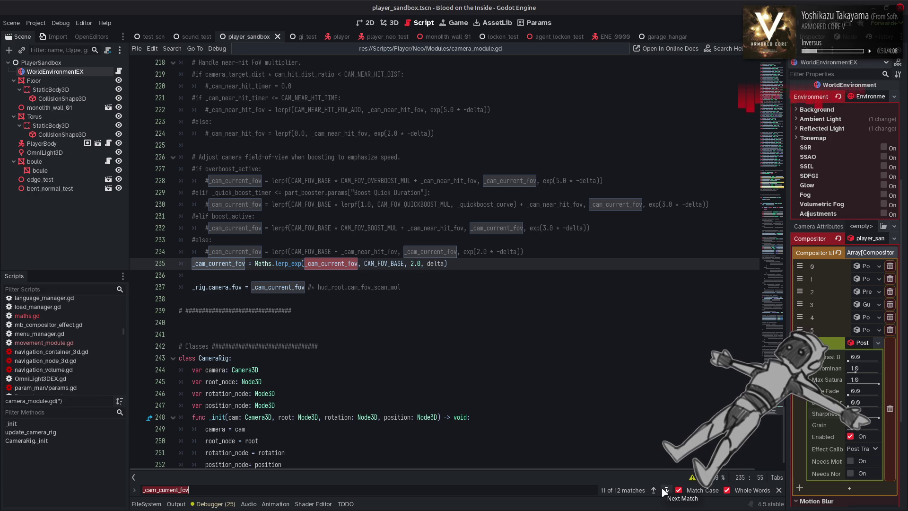
pyautogui.click(665, 490)
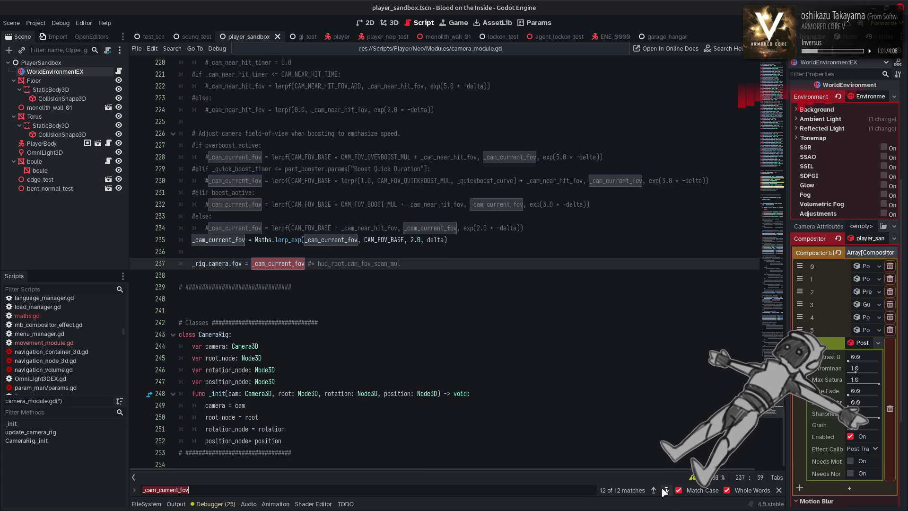
pyautogui.click(665, 490)
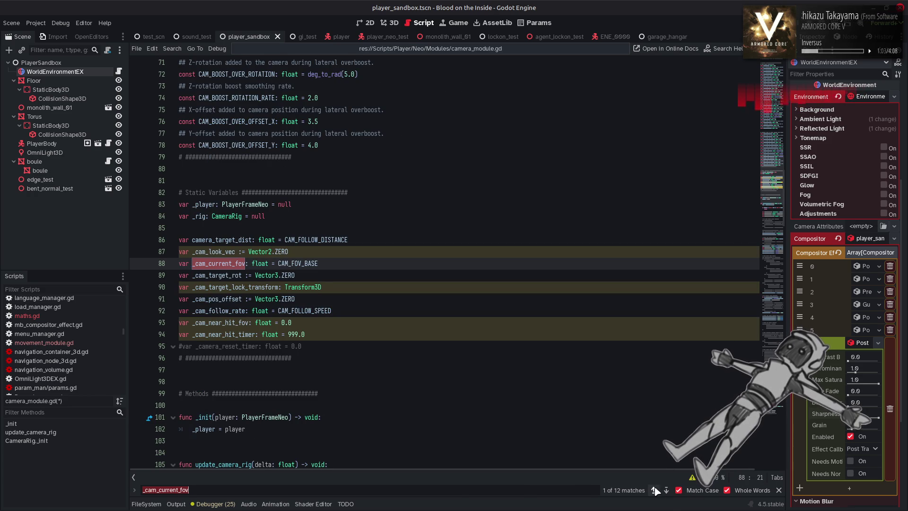
pyautogui.click(653, 490)
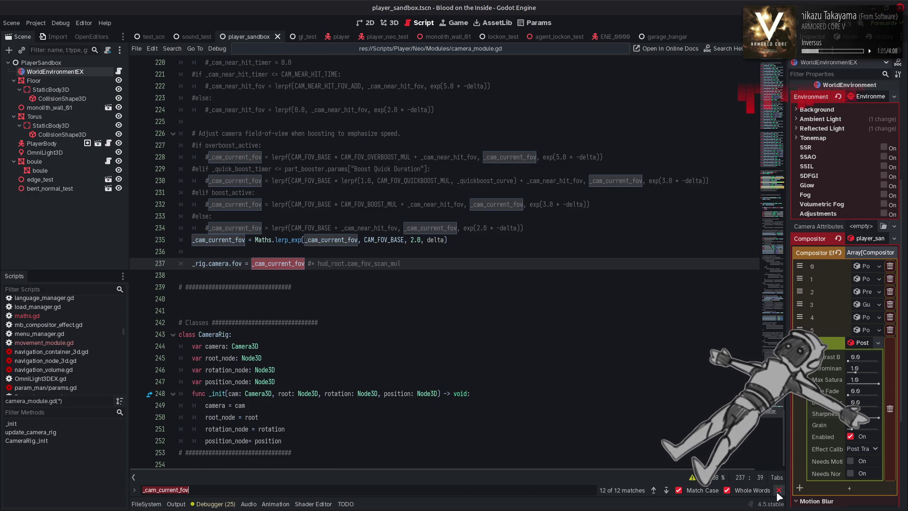
pyautogui.press('Escape')
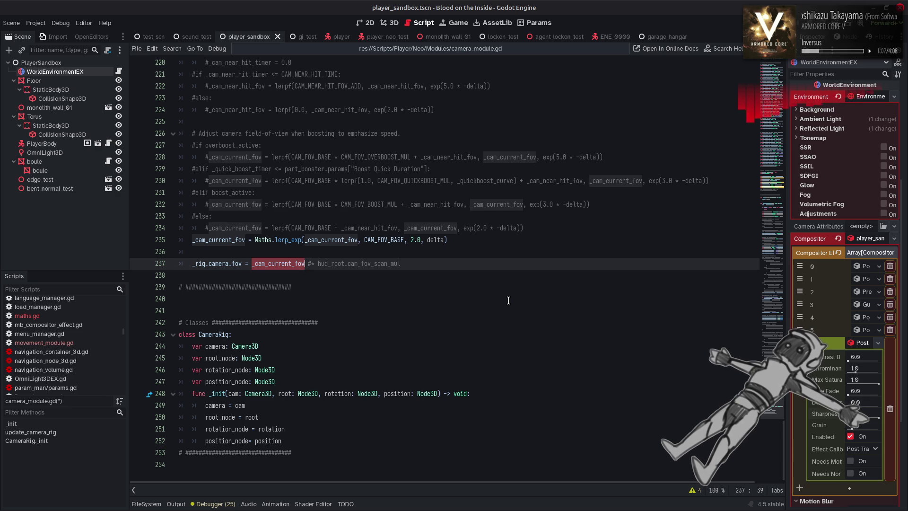
pyautogui.scroll(3, 509, 300)
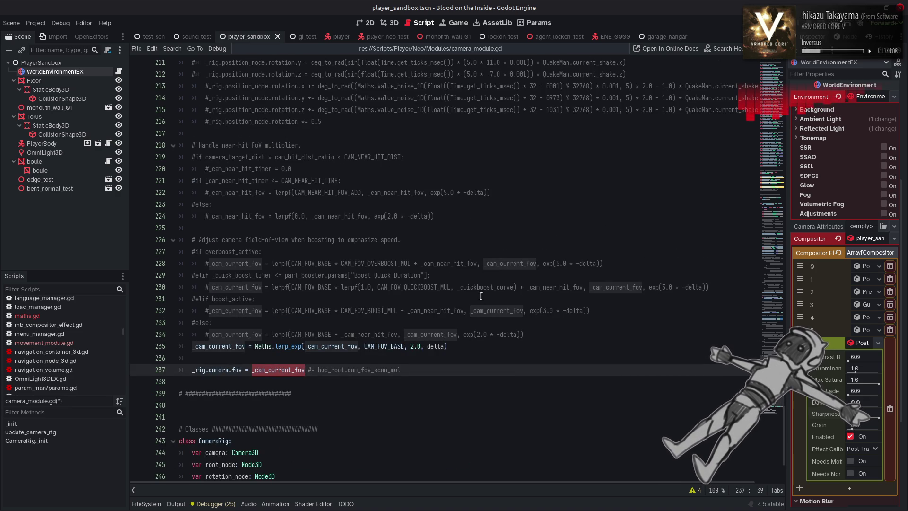
pyautogui.click(405, 347)
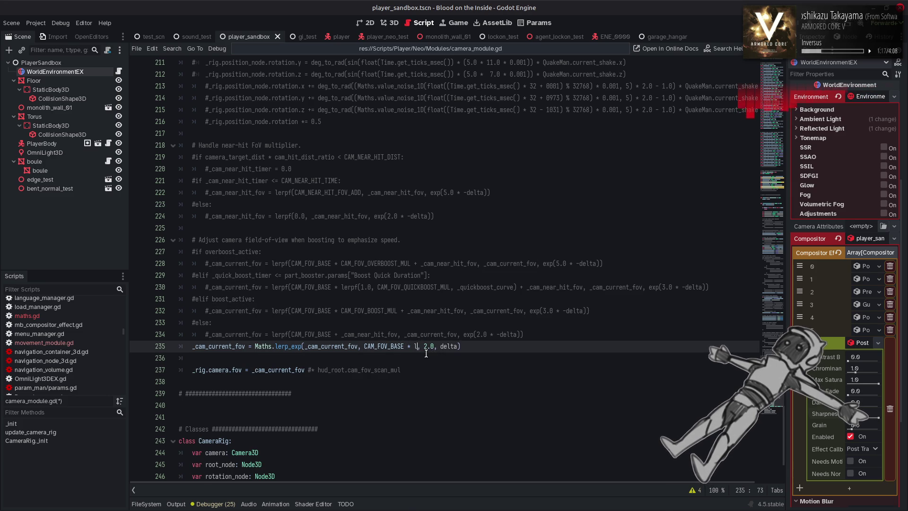
# Multiply the line 235 FoV target by Maths.linestep(50.0, 450.0, _player.velocity.length())
pyautogui.write('in')
pyautogui.press('BackSpace')
pyautogui.press('BackSpace')
pyautogui.press('BackSpace')
pyautogui.write('Maths.')
pyautogui.write('line')
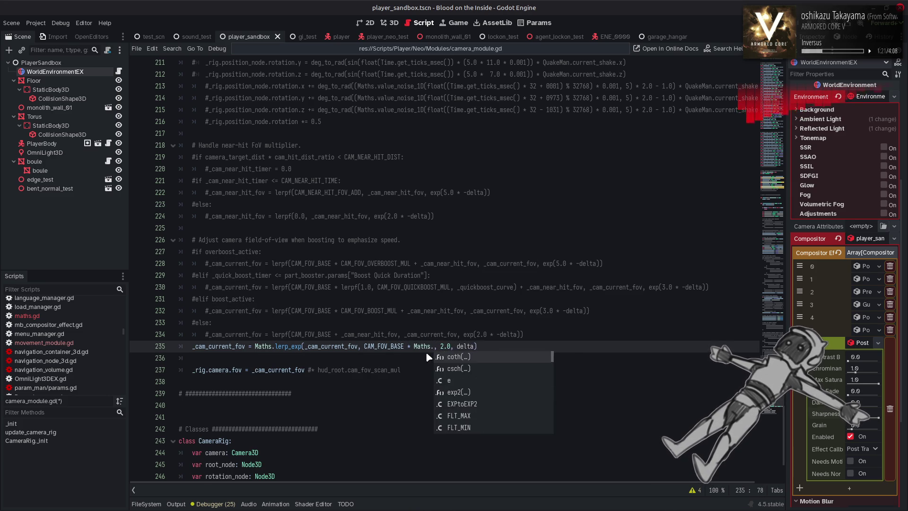
pyautogui.press('Return')
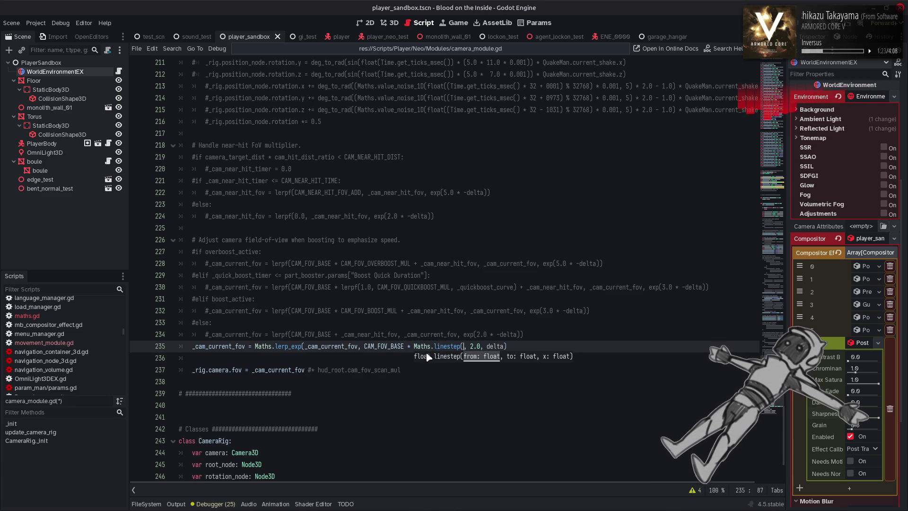
pyautogui.write(')')
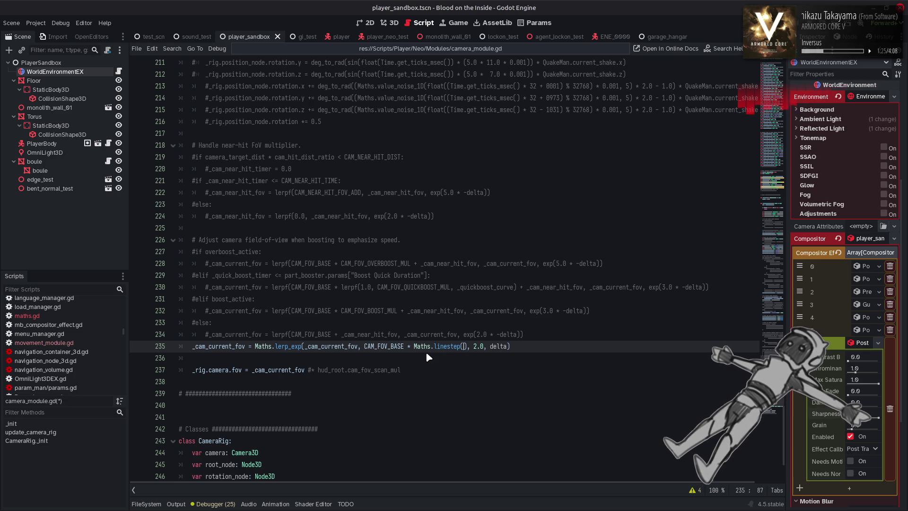
pyautogui.write('_')
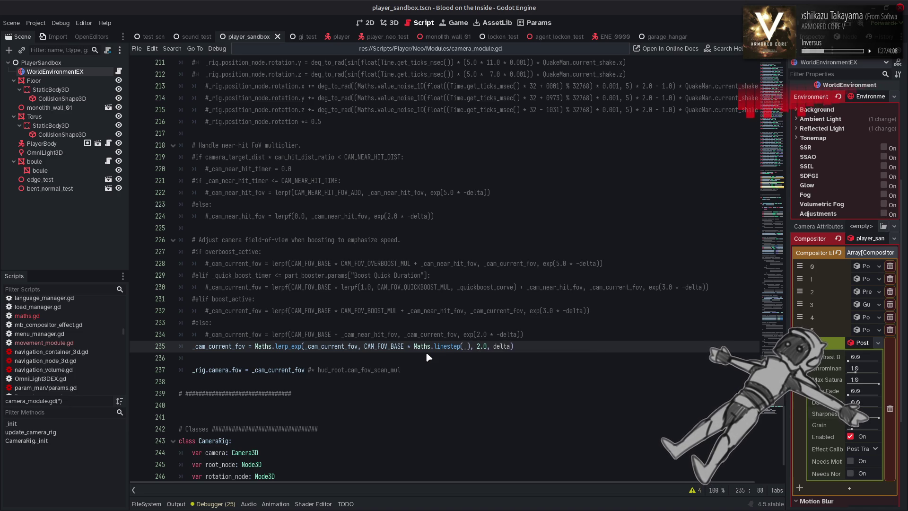
pyautogui.write('player.velocity')
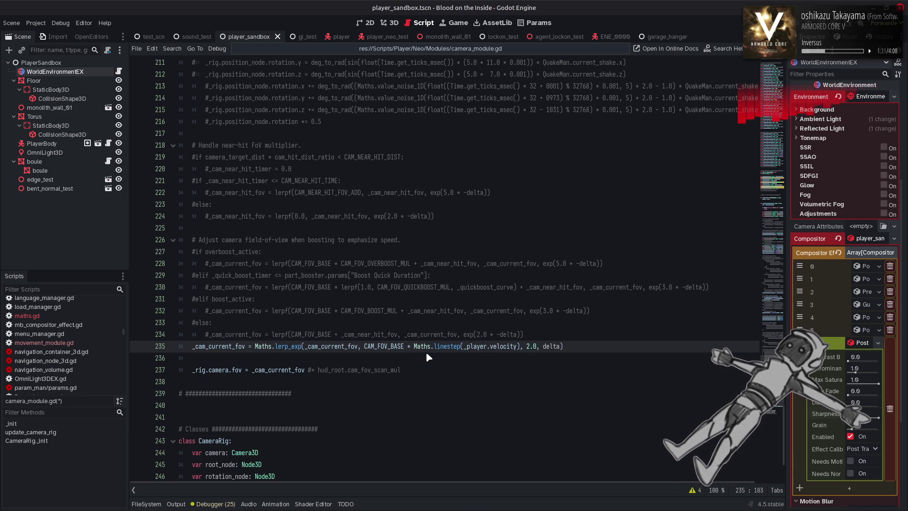
pyautogui.write('.lengt')
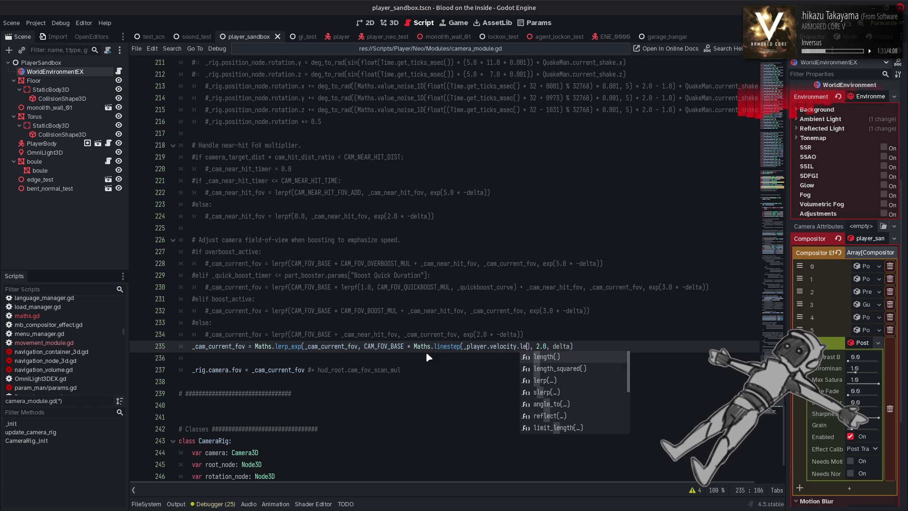
pyautogui.write('h')
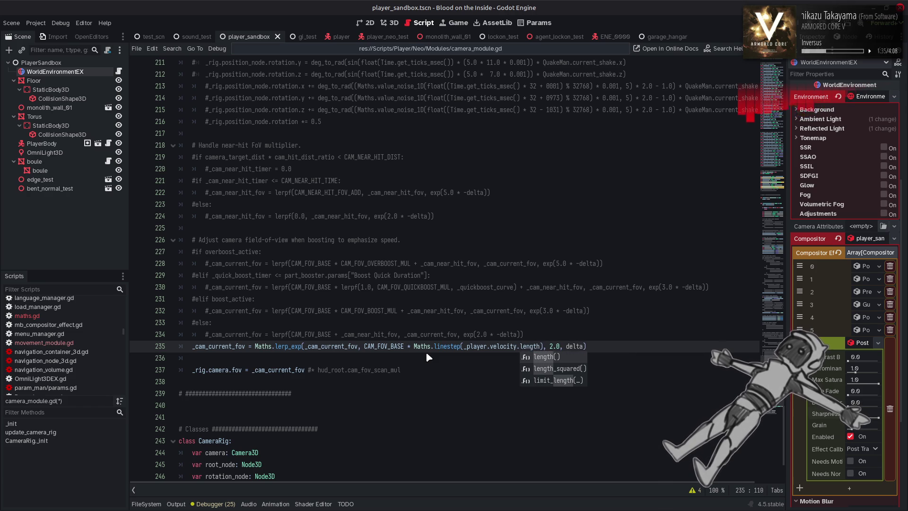
pyautogui.press('Return')
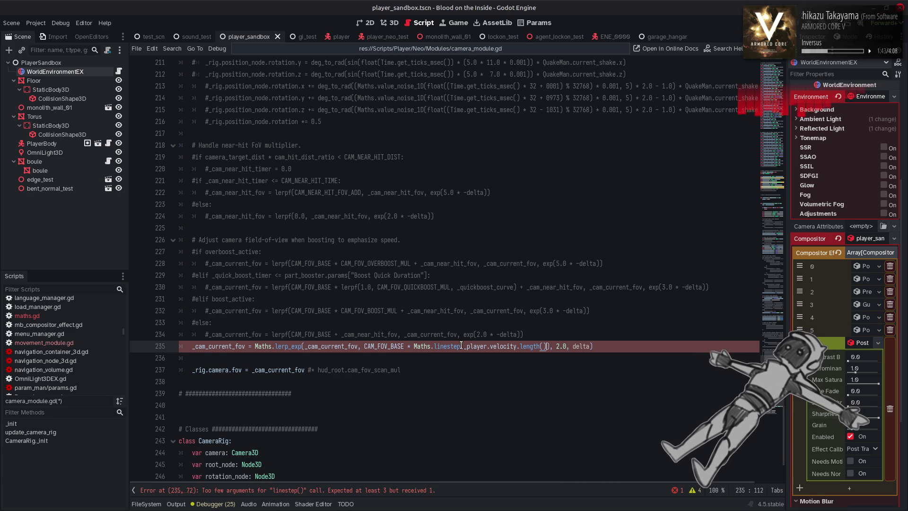
pyautogui.write('50.0, ')
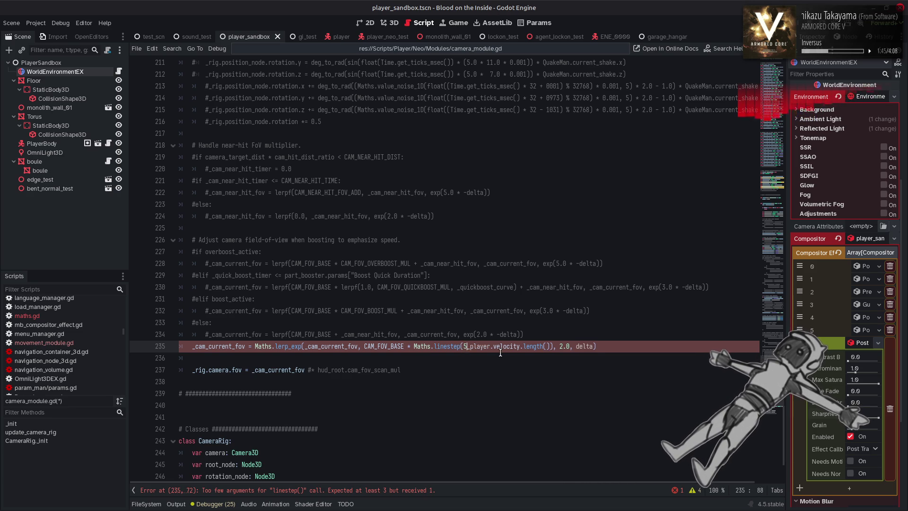
pyautogui.write('450.0')
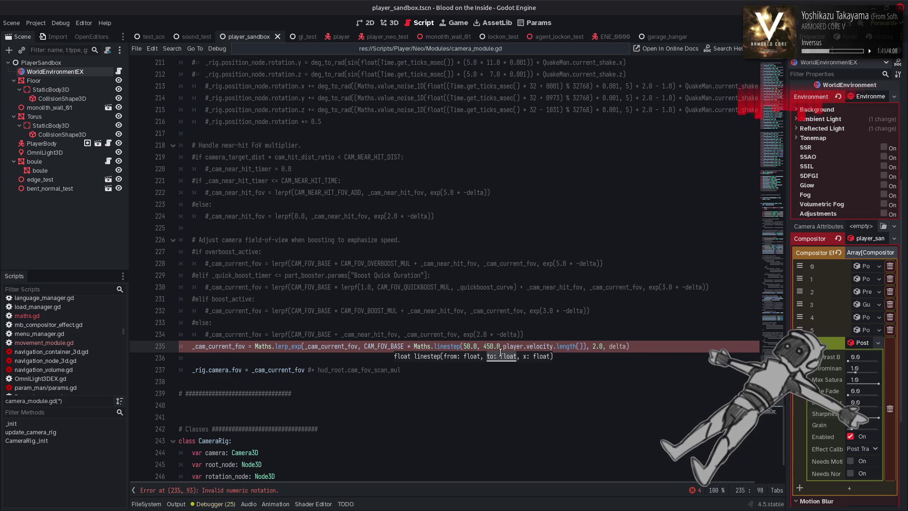
pyautogui.write(',')
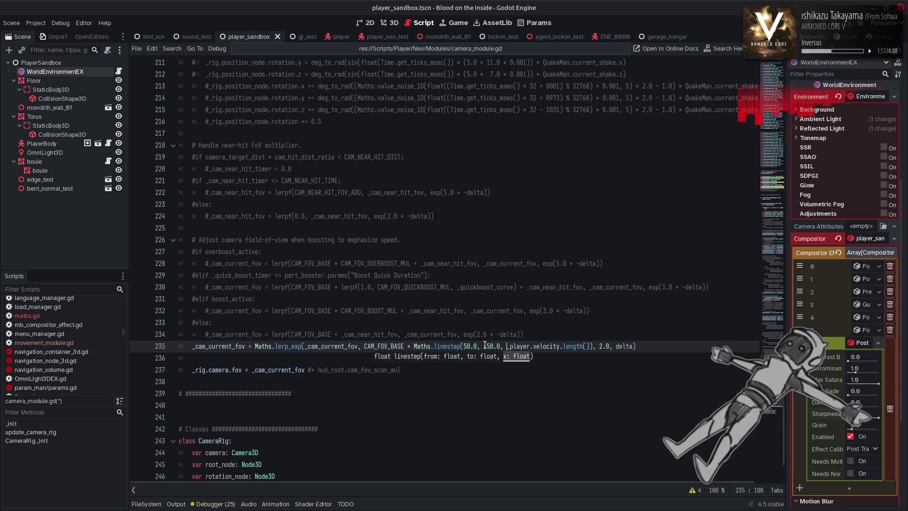
pyautogui.doubleClick(382, 310)
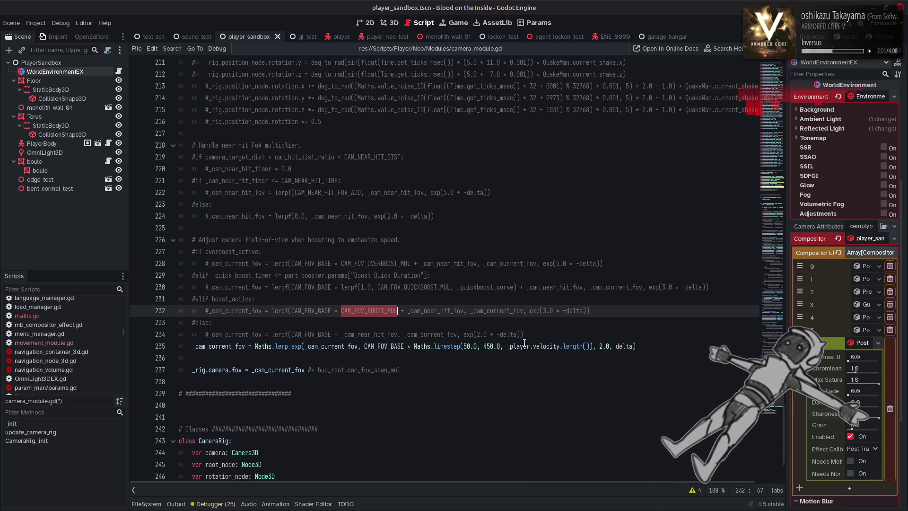
# Wrap the linestep call in lerpf(1.0, CAM_FOV_BOOST_MUL, …) and save the script
pyautogui.click(415, 350)
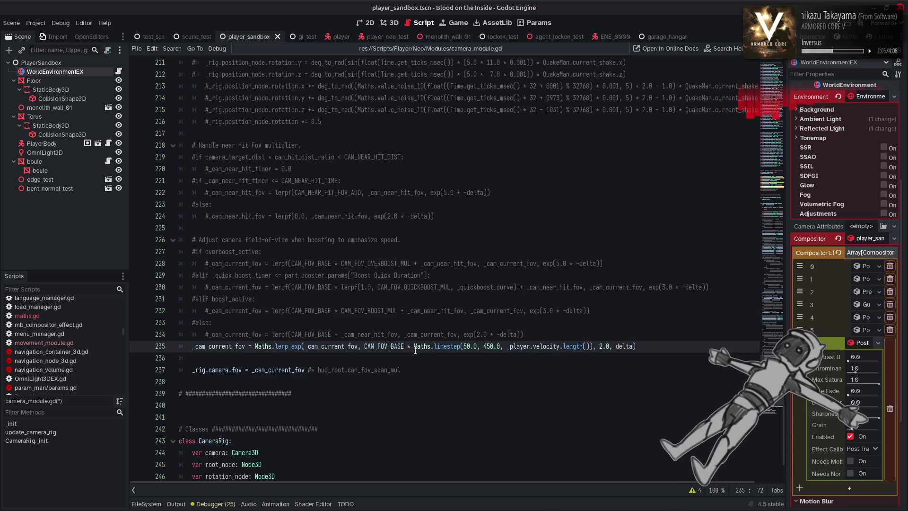
pyautogui.doubleClick(381, 311)
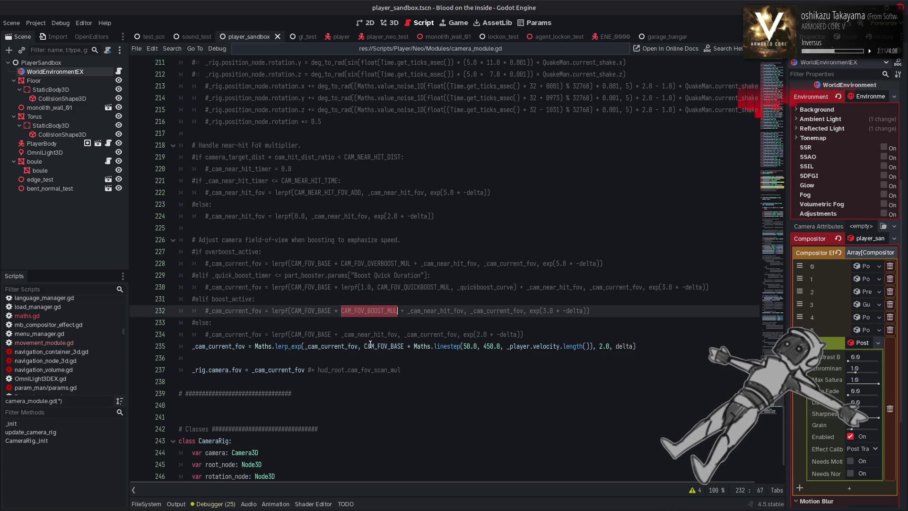
pyautogui.click(412, 346)
pyautogui.write('lerpg')
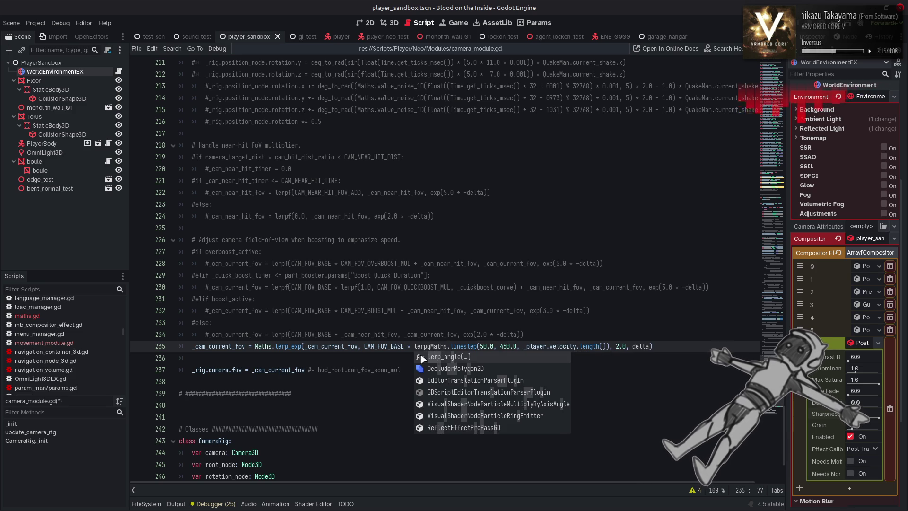
pyautogui.press('BackSpace')
pyautogui.write('f(')
pyautogui.click(616, 346)
pyautogui.write(')')
pyautogui.click(436, 348)
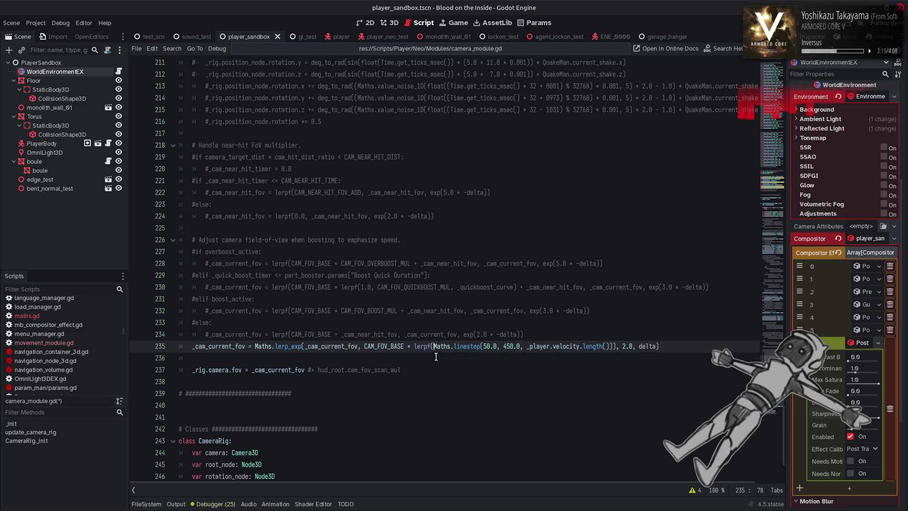
pyautogui.write('1.0, CAM_FOV_BOOST_MUL,')
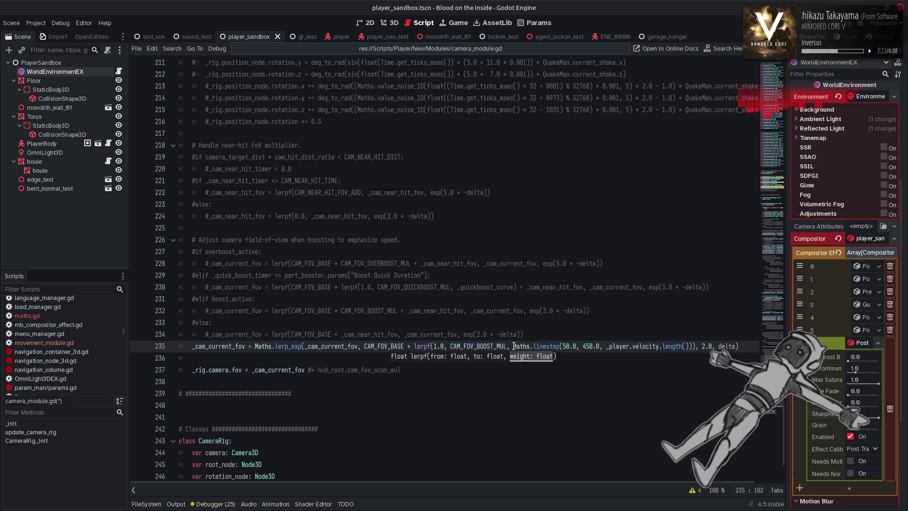
pyautogui.click(601, 321)
pyautogui.hotkey('ctrl', 's')
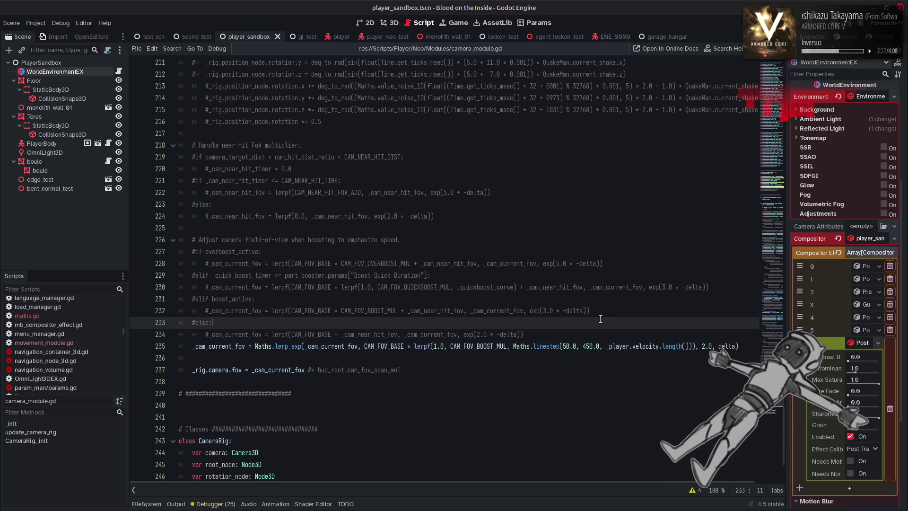
# Raise the lerp_exp smoothing rate from 2.0 to 3.0, save, and launch the game
pyautogui.click(704, 347)
pyautogui.press('BackSpace')
pyautogui.write('3')
pyautogui.hotkey('ctrl', 's')
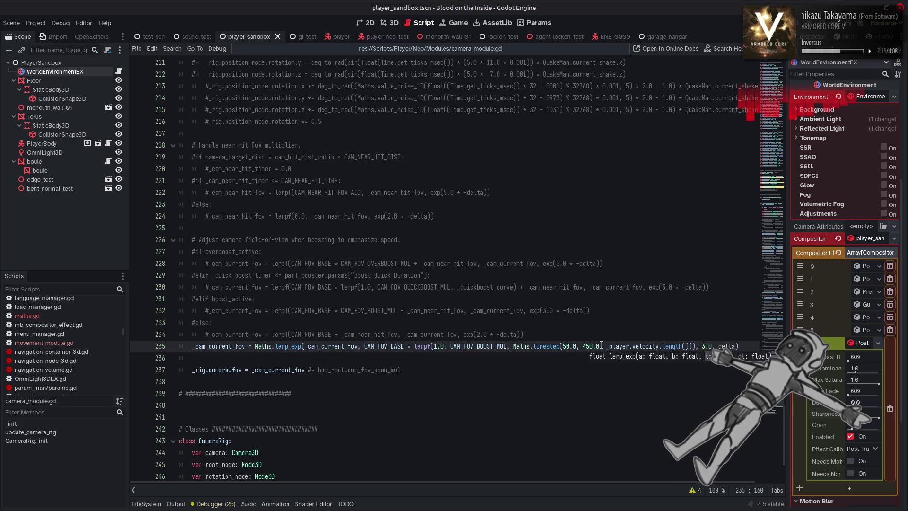
pyautogui.press('Up')
pyautogui.press('F5')
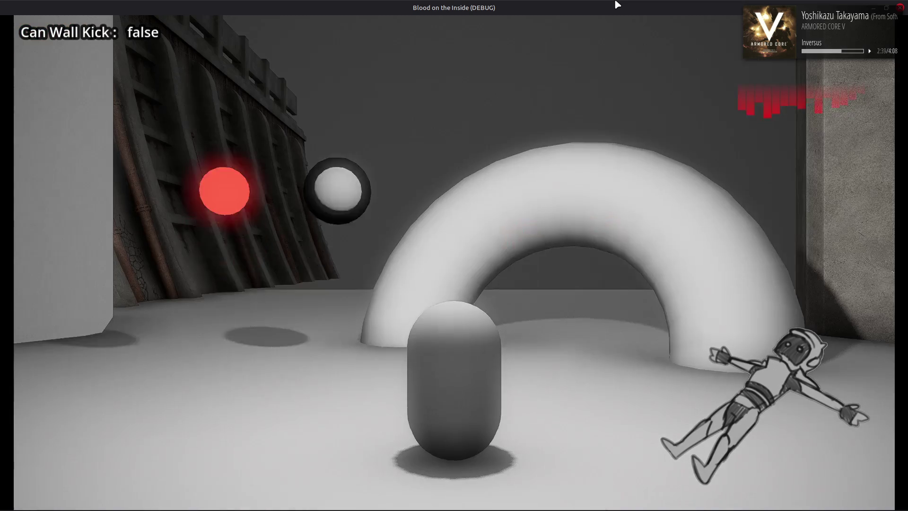
# Walk the player capsule backward, right, left, backward and forward to watch the speed-scaled field of view
pyautogui.press('s')
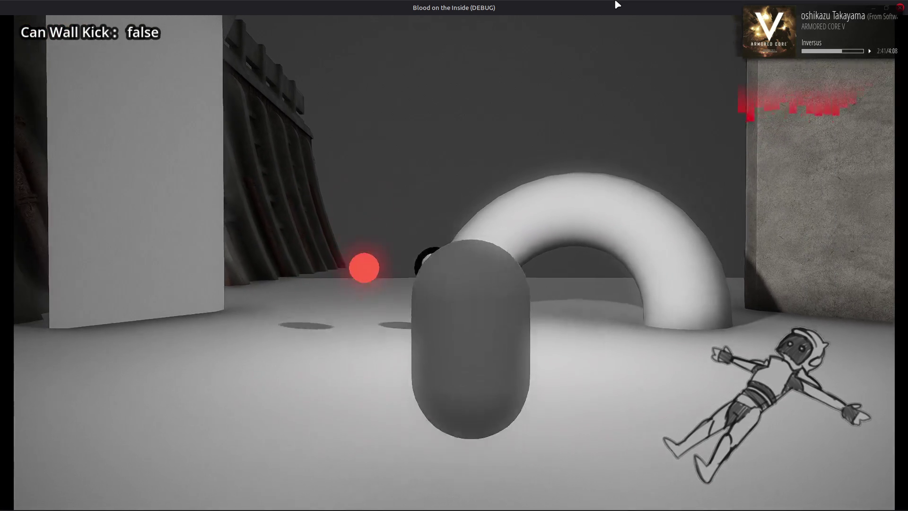
pyautogui.press('d')
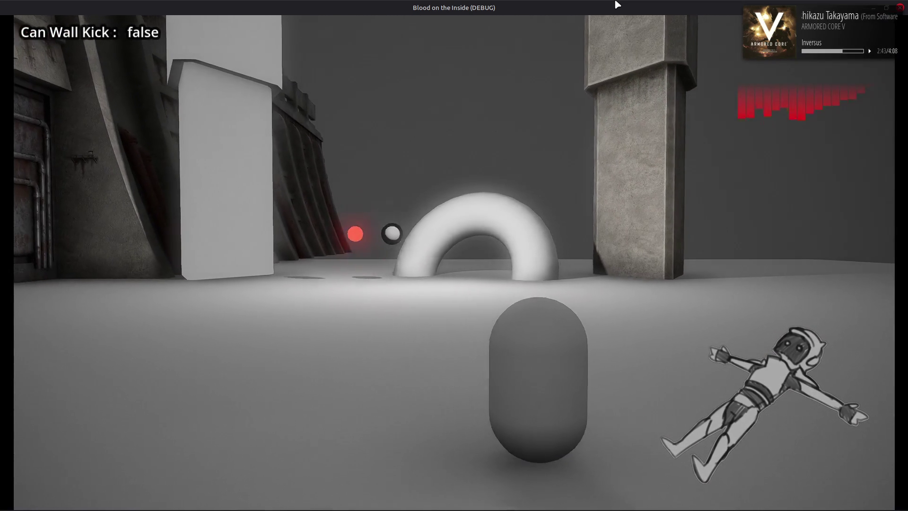
pyautogui.press('a')
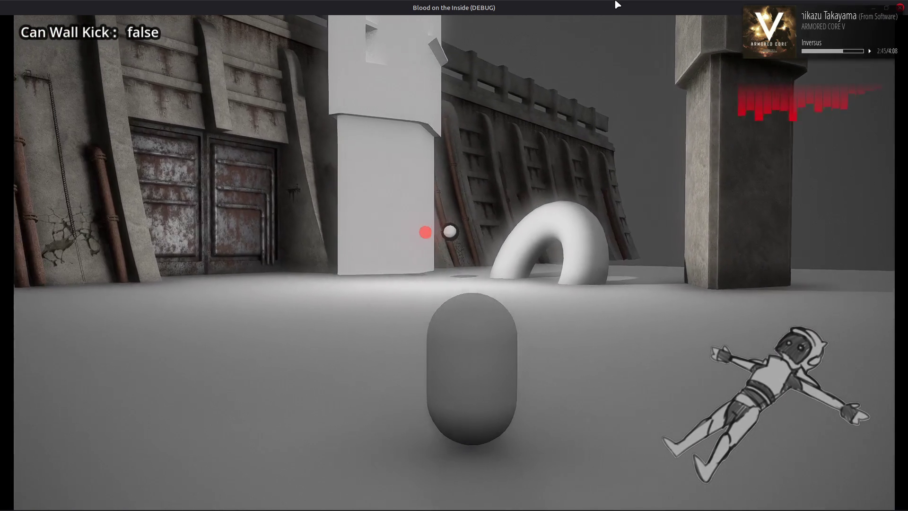
pyautogui.press('s')
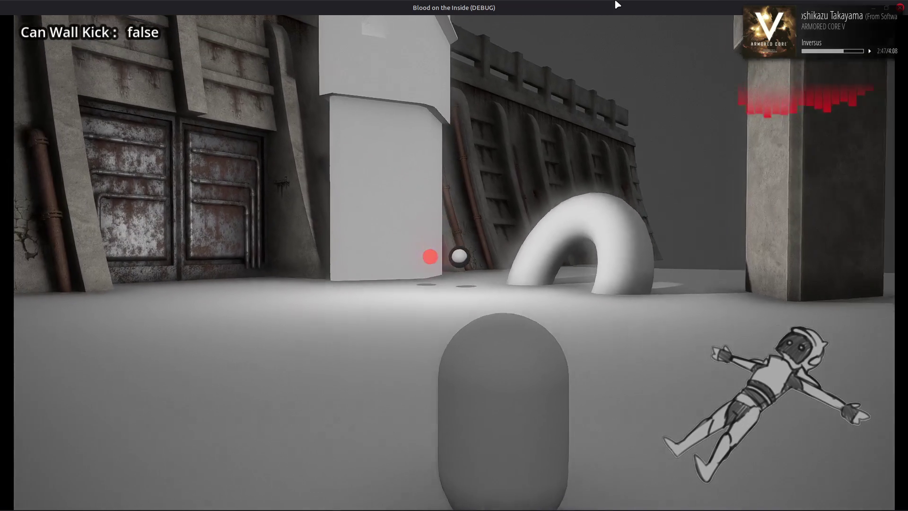
pyautogui.press('w')
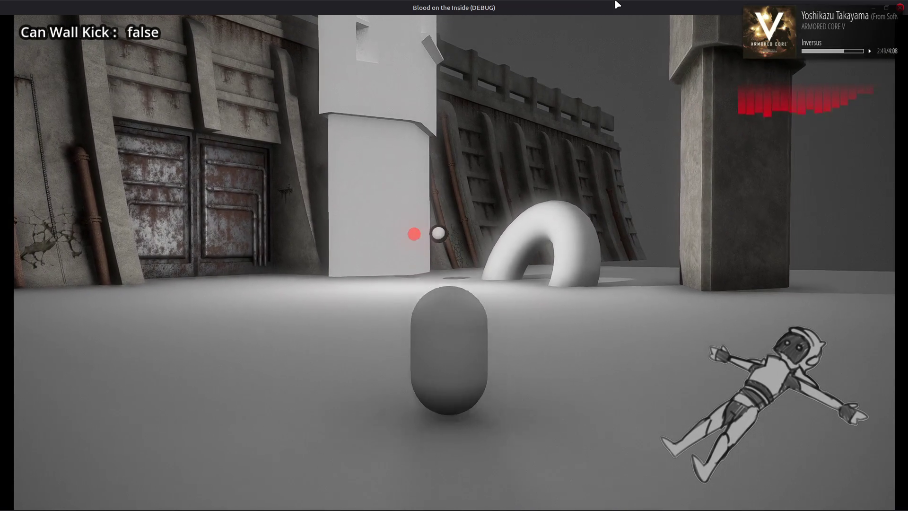